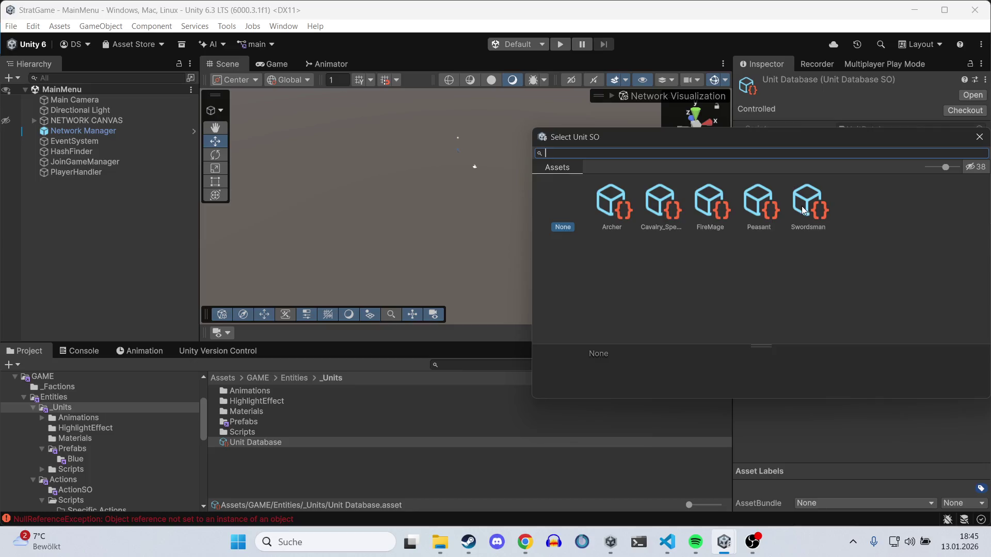
Step: Add FireMage as the fifth unit entry, then start a Battleground match in Play mode
double_click(715, 212)
click(561, 43)
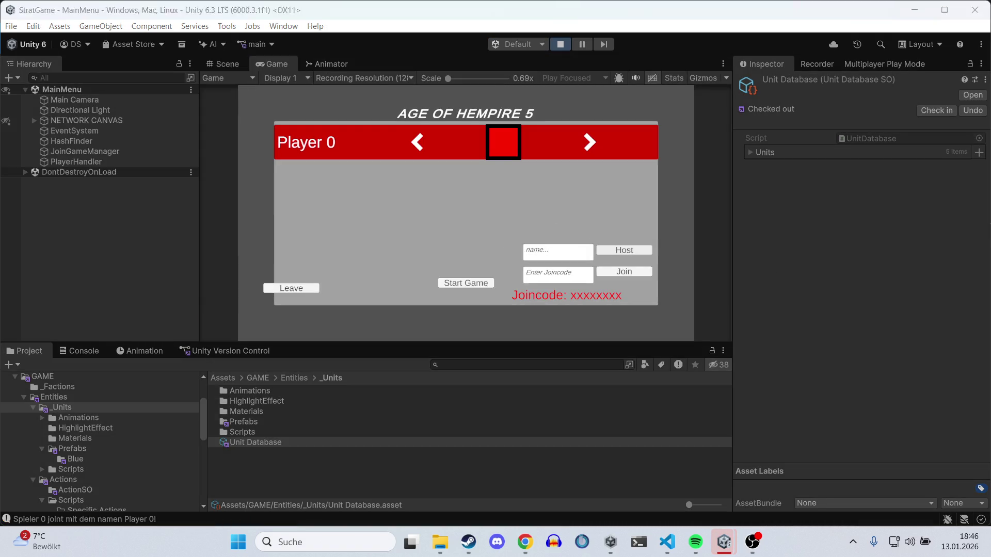
click(465, 286)
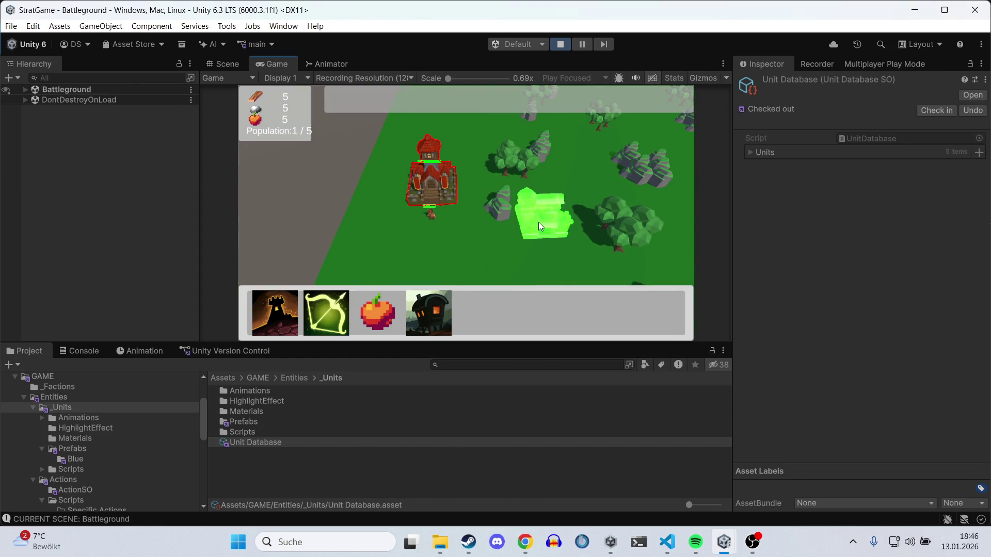
Step: Place the casern construction site and give the first player's Economy 10 Stone
click(396, 253)
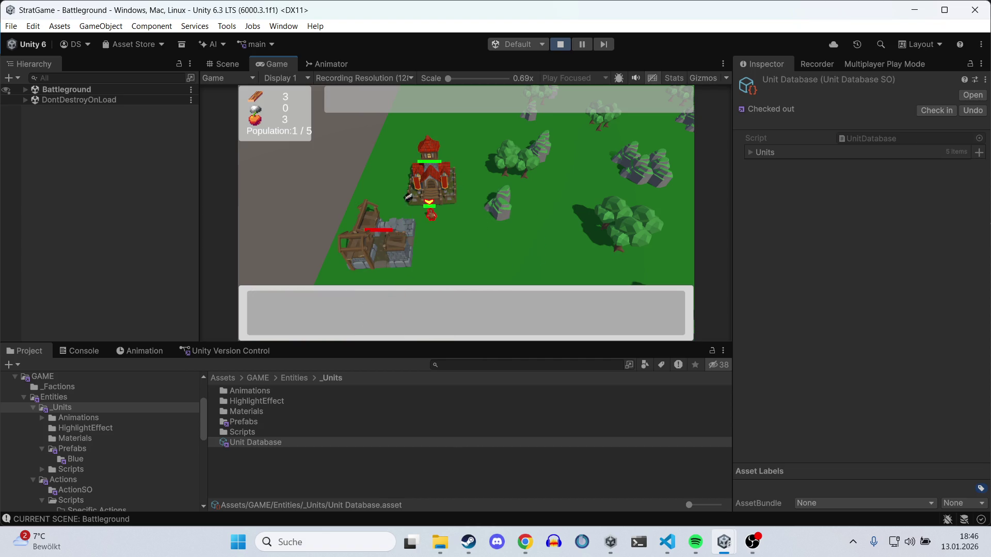
click(25, 89)
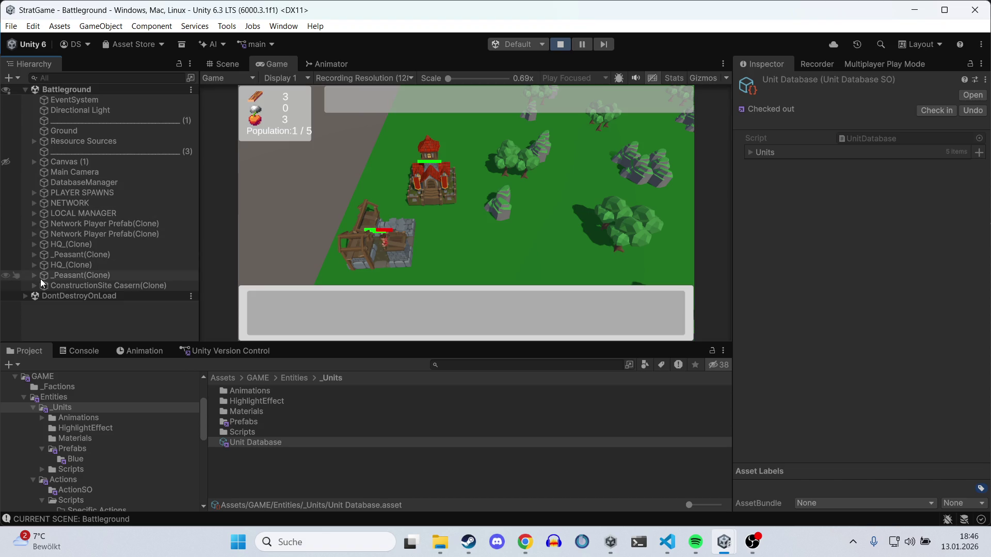
click(34, 225)
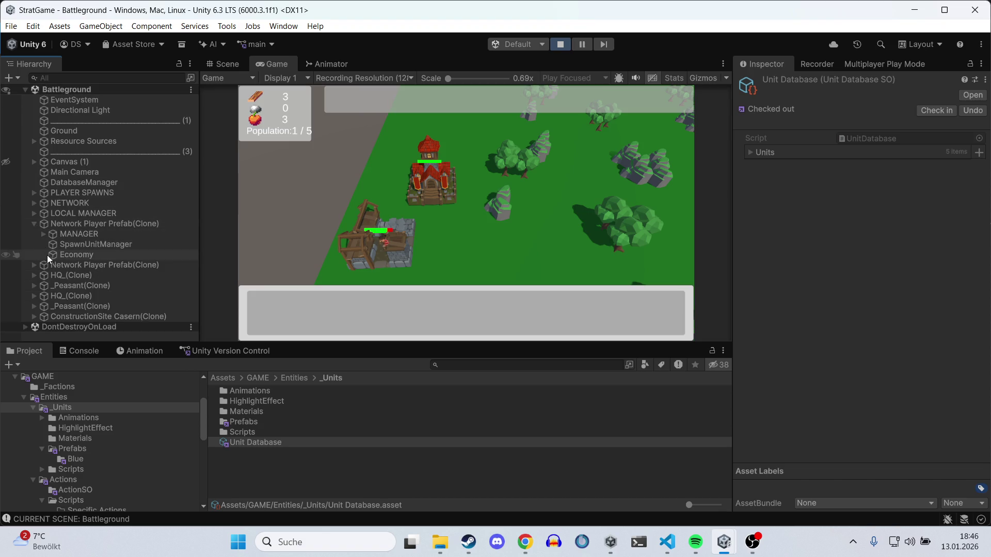
click(48, 255)
click(869, 210)
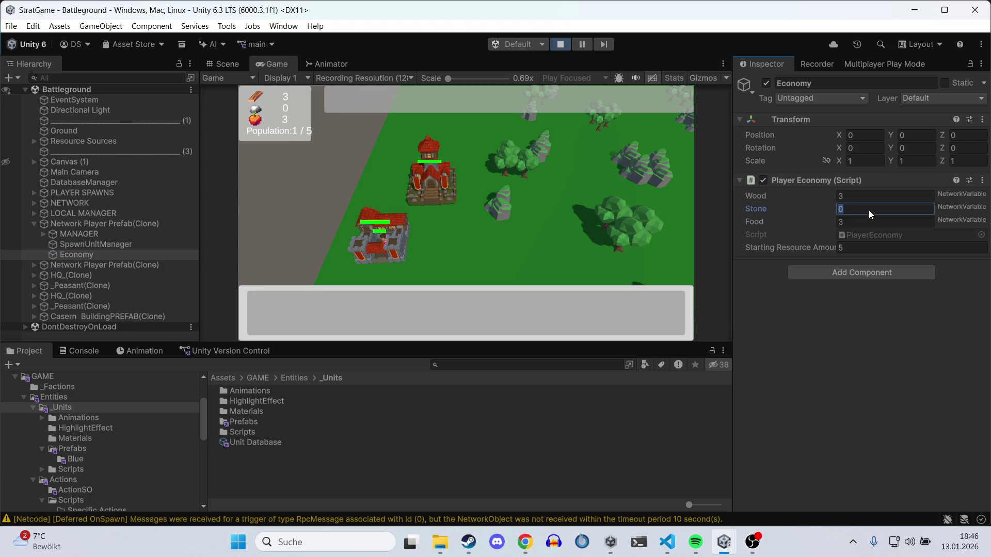
text(10)
click(547, 197)
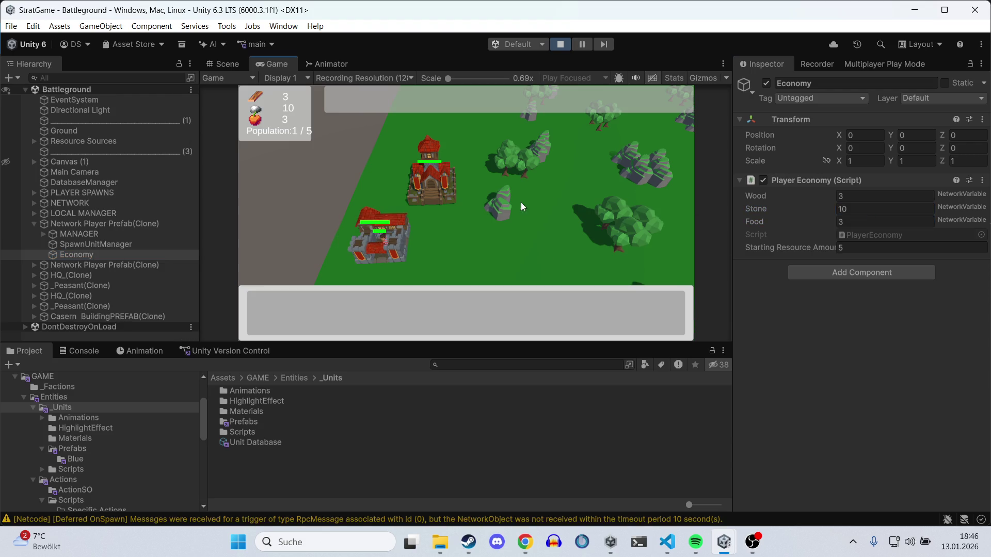
Step: Select the finished casern and train a Fire Mage
click(401, 251)
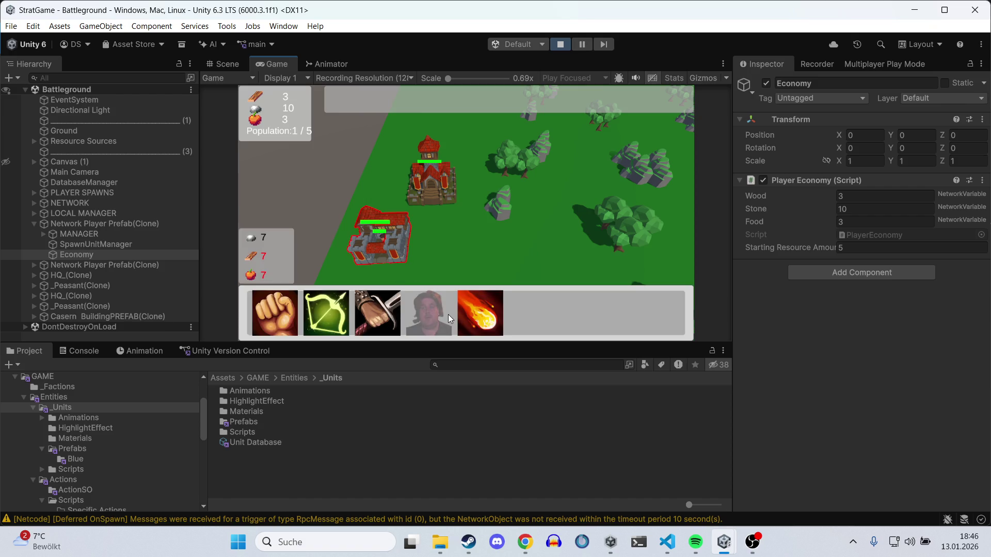
click(475, 240)
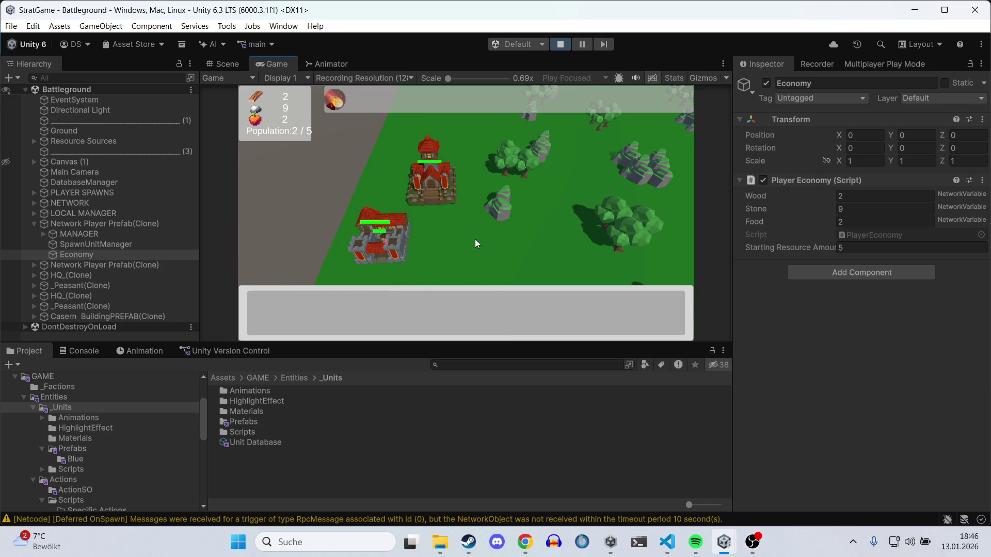
key(s)
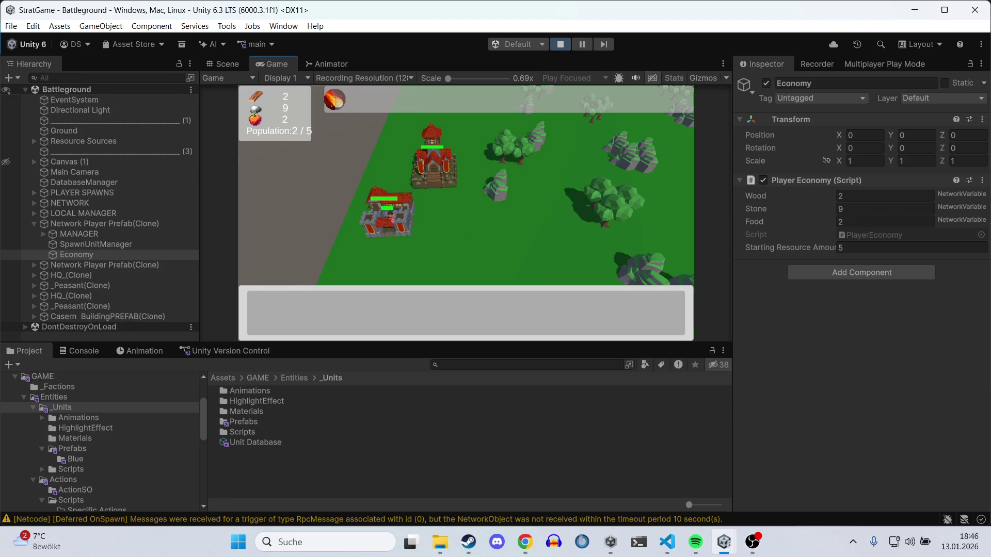
Step: Pan across the map, check the Console warnings, and stop the play-test
key(alt+Tab)
key(alt+Tab)
key(d)
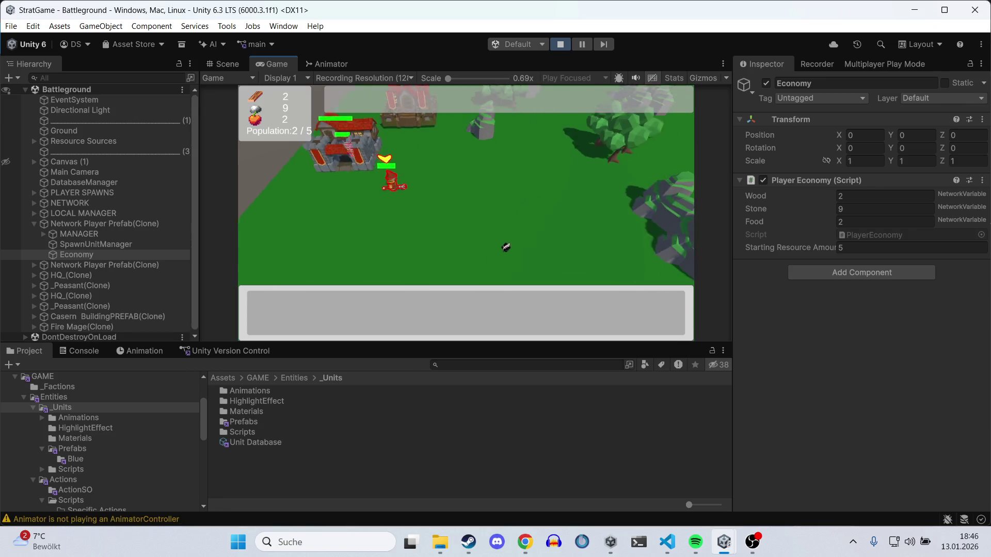
key(d)
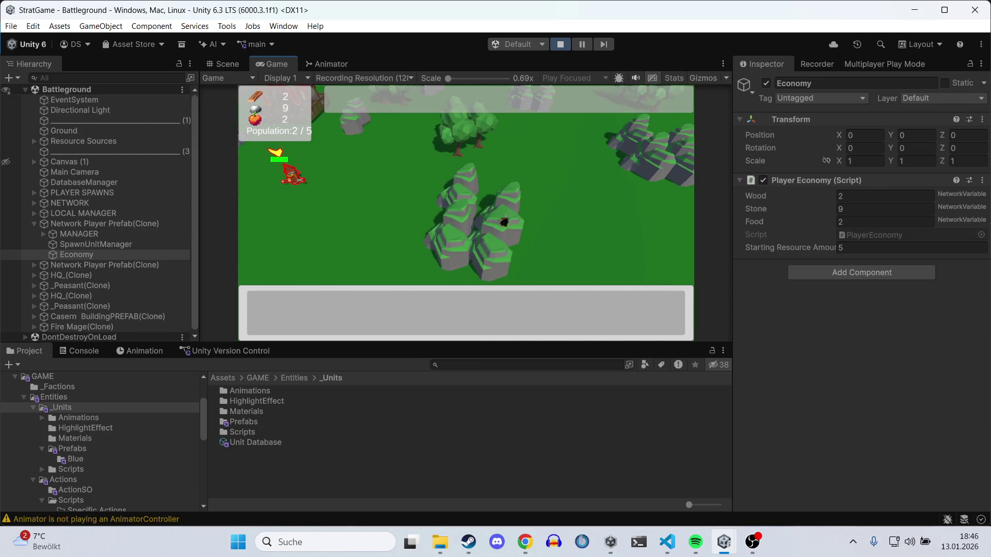
key(d)
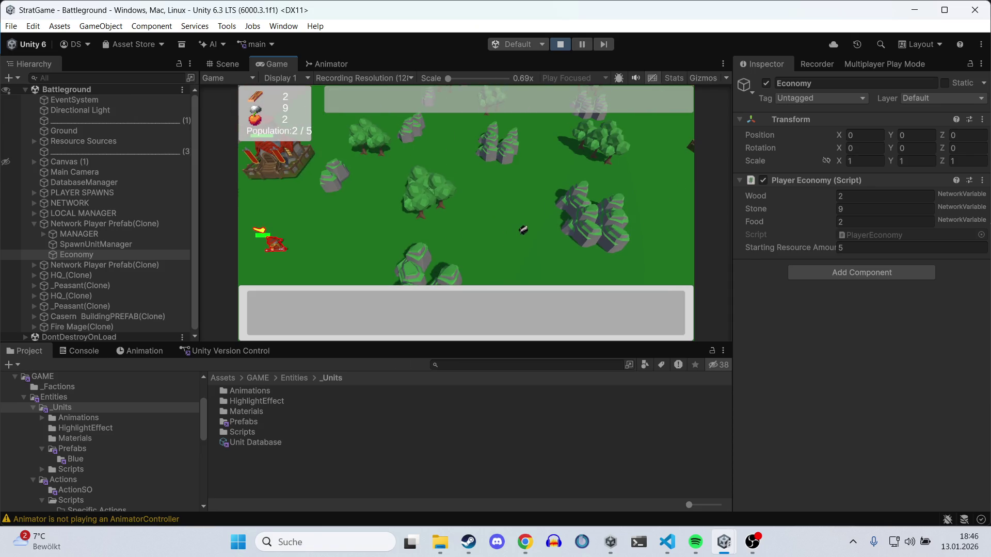
key(w)
click(96, 352)
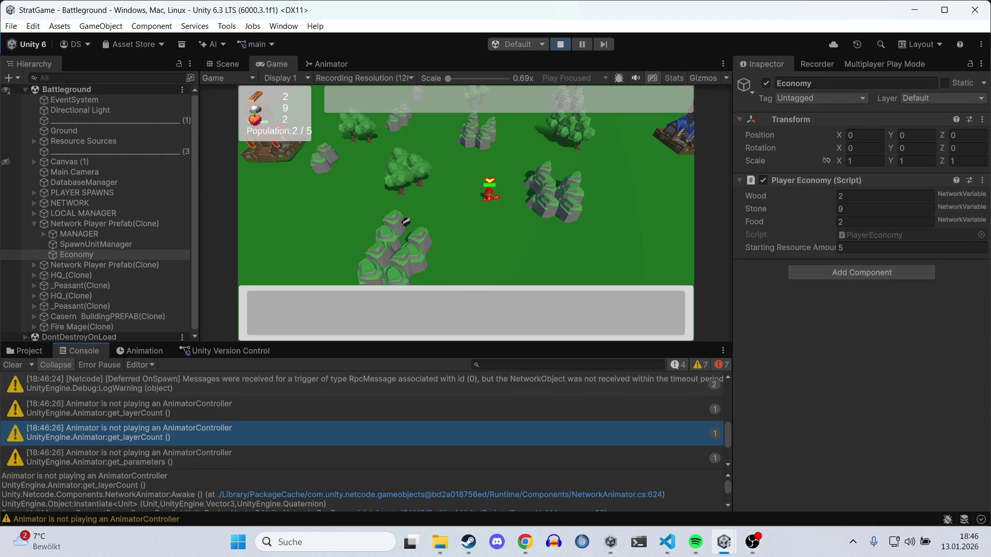
click(560, 44)
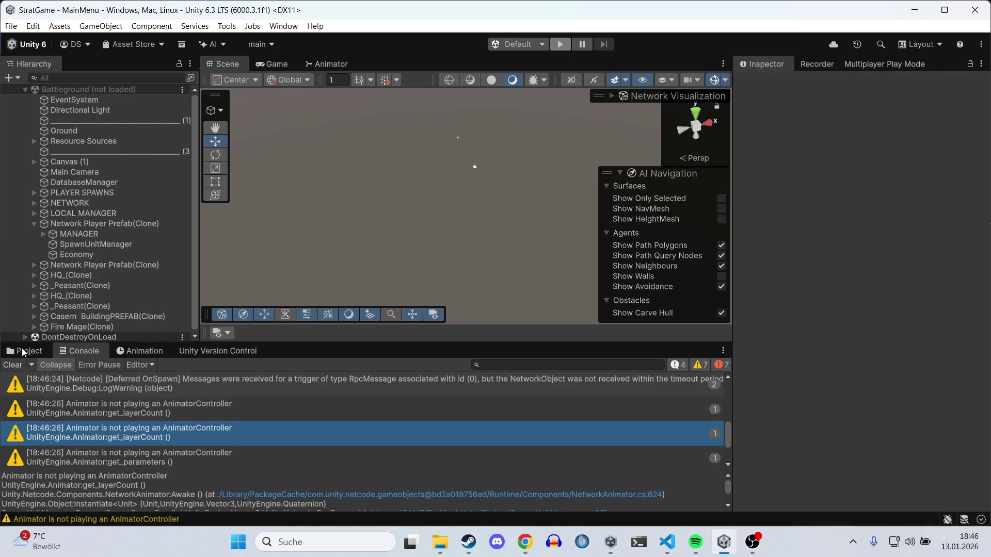
click(23, 352)
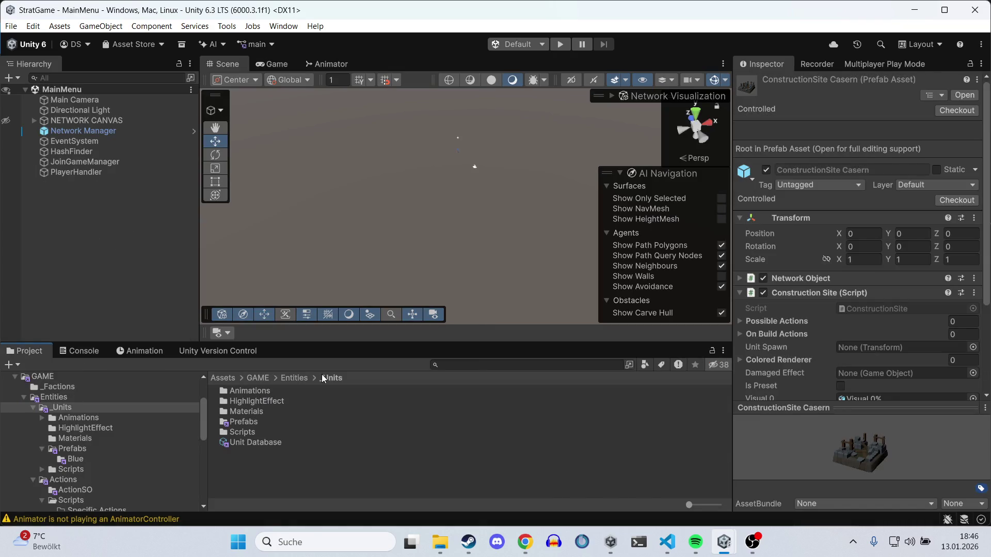
click(302, 378)
double_click(255, 396)
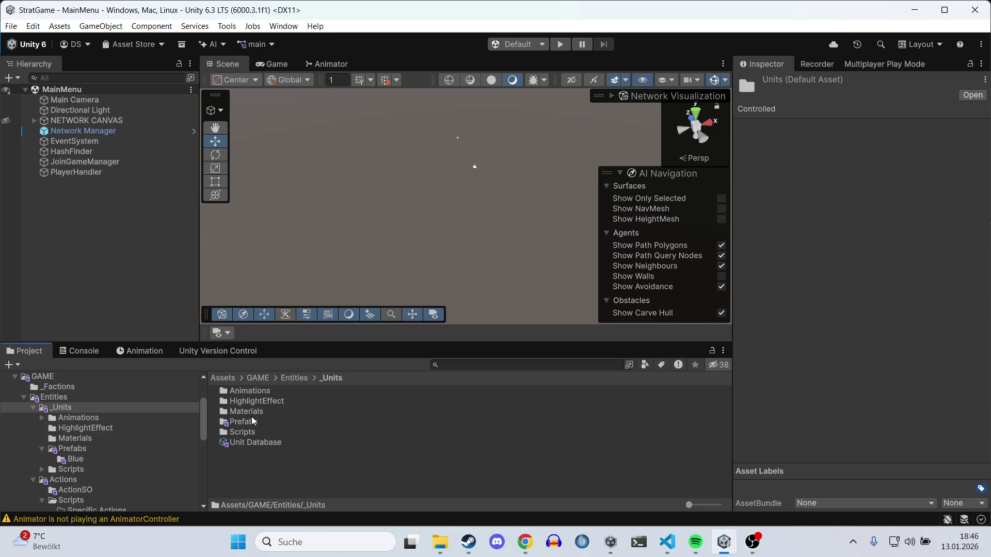
double_click(251, 417)
double_click(248, 388)
double_click(252, 410)
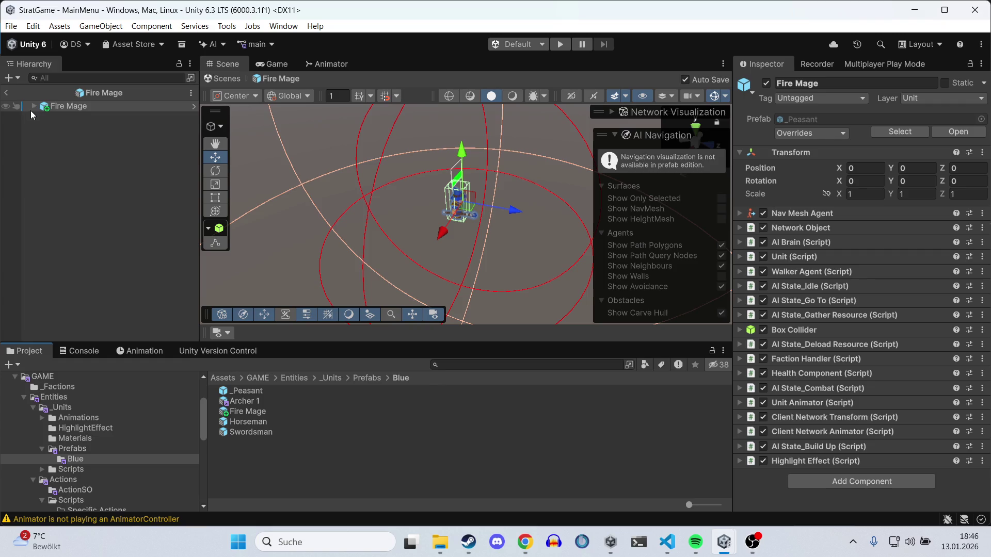
click(34, 106)
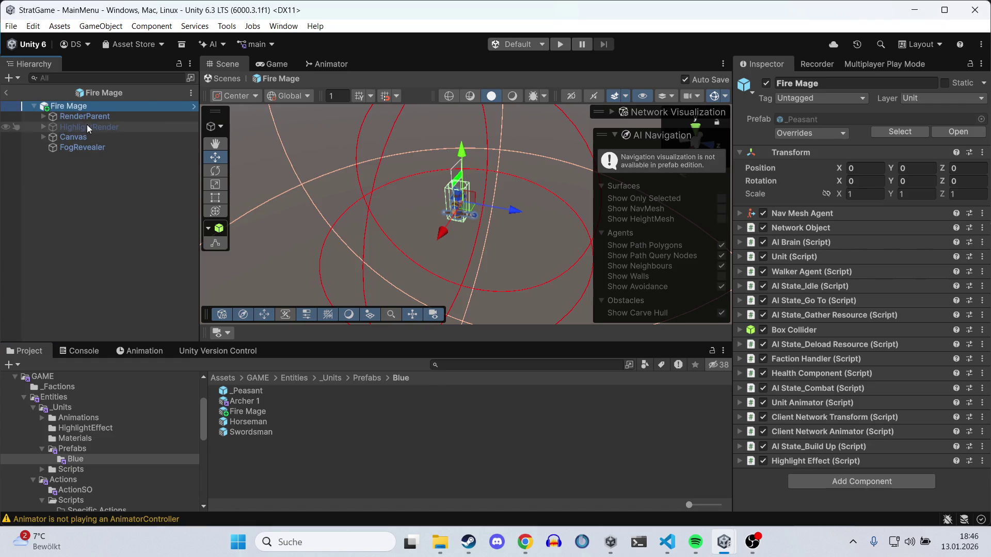
click(44, 117)
click(83, 127)
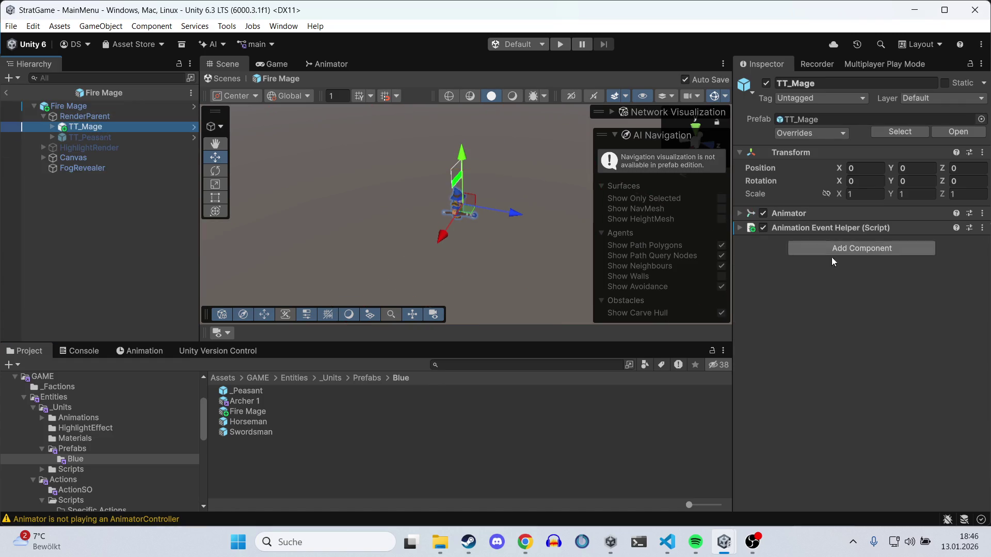
click(820, 213)
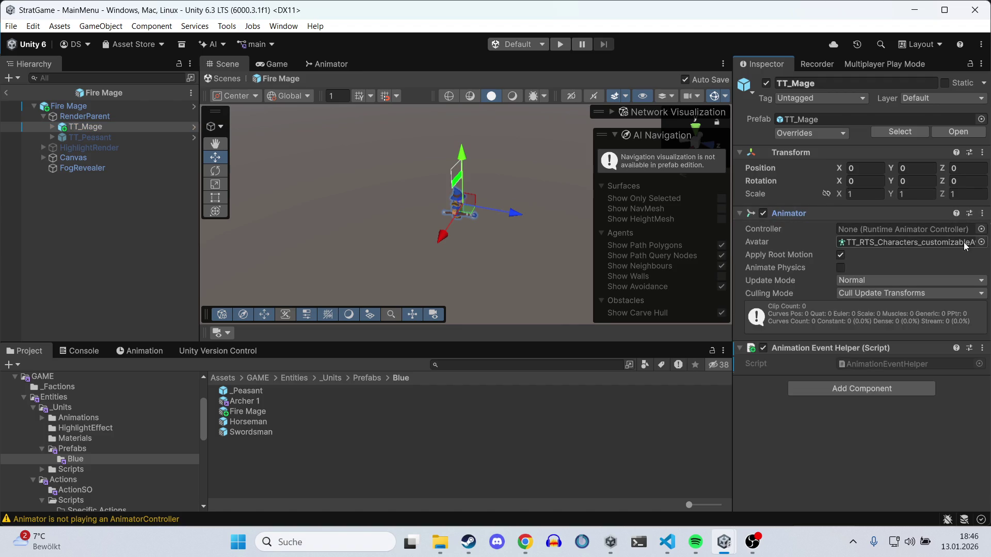
click(980, 227)
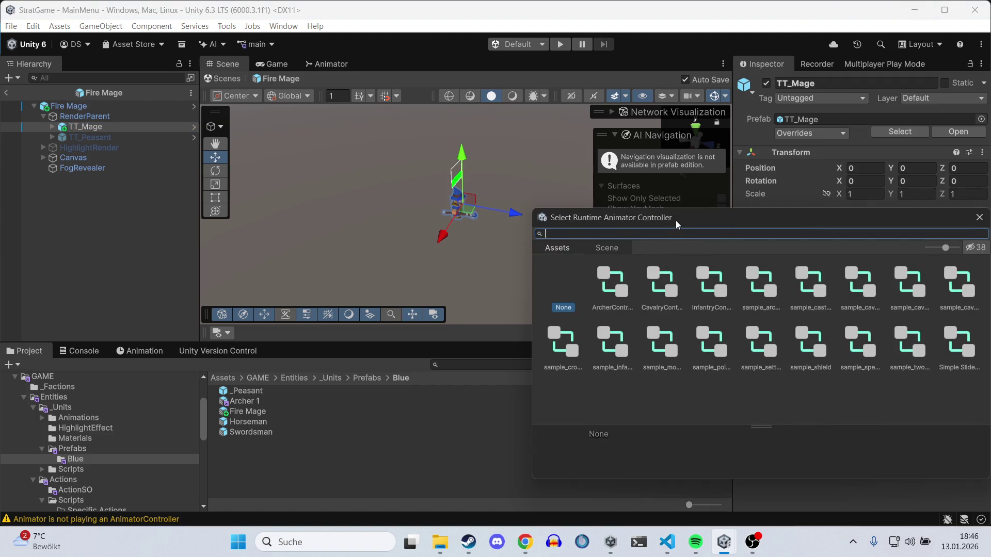
drag(677, 225, 524, 218)
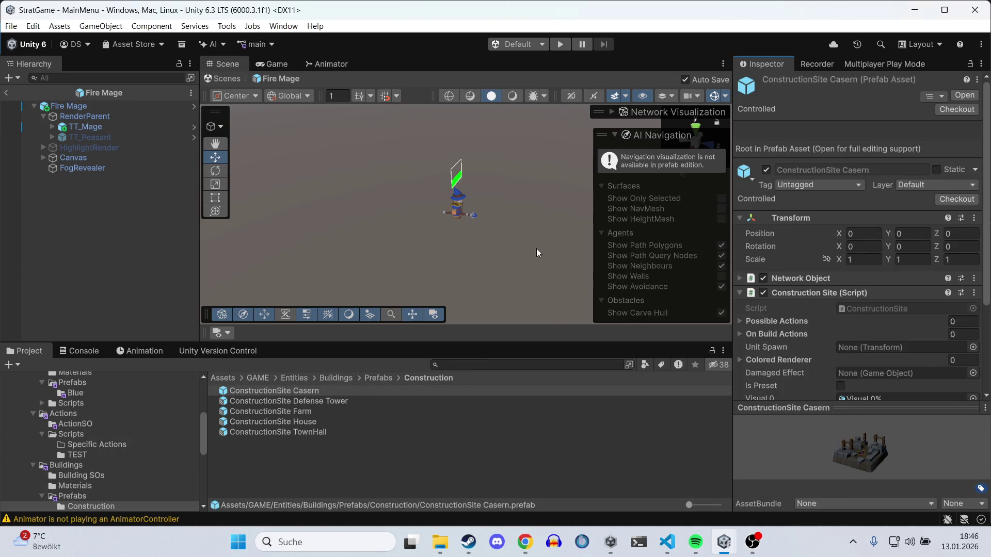
drag(3, 88, 4, 99)
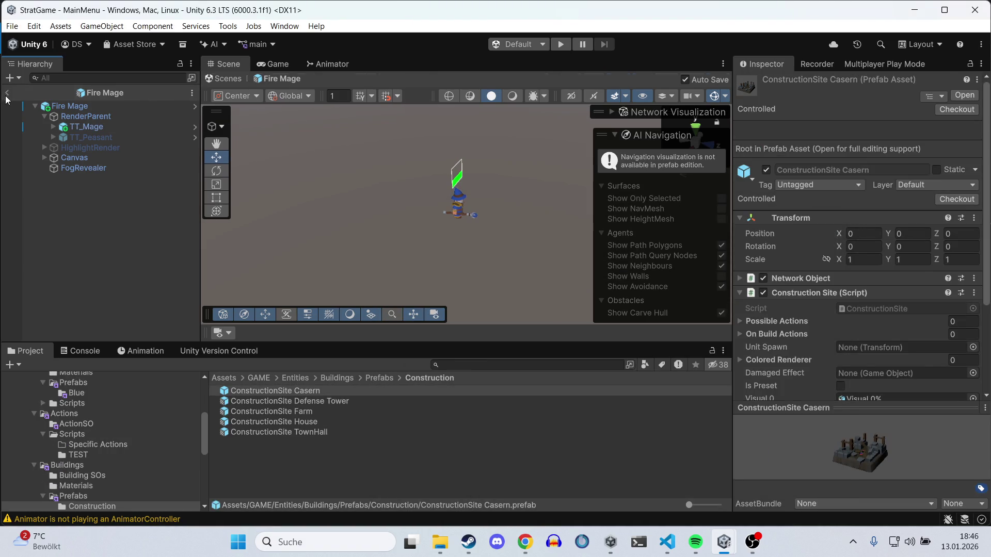
click(7, 93)
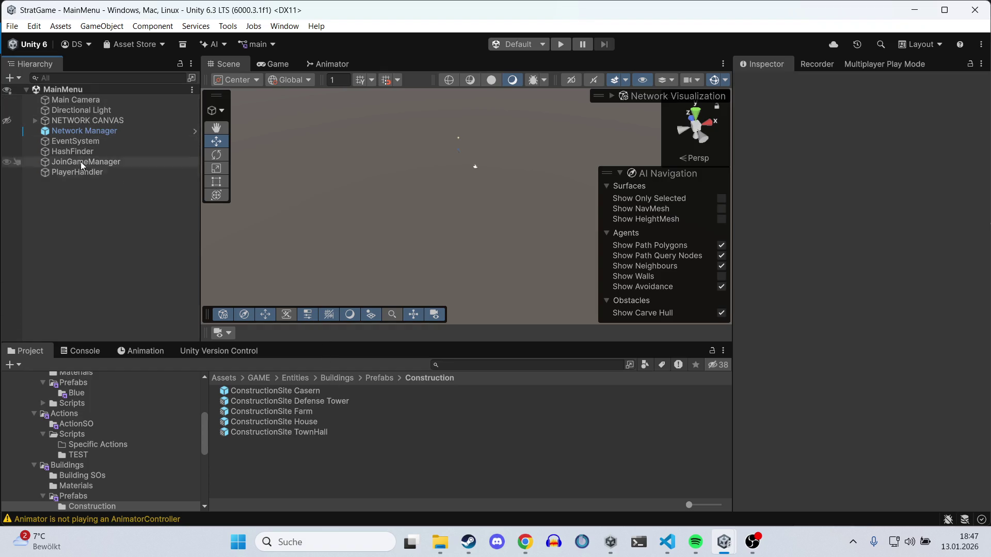
Step: Browse to the _Units Blue prefabs folder and select the Archer 1 prefab
click(327, 377)
click(295, 377)
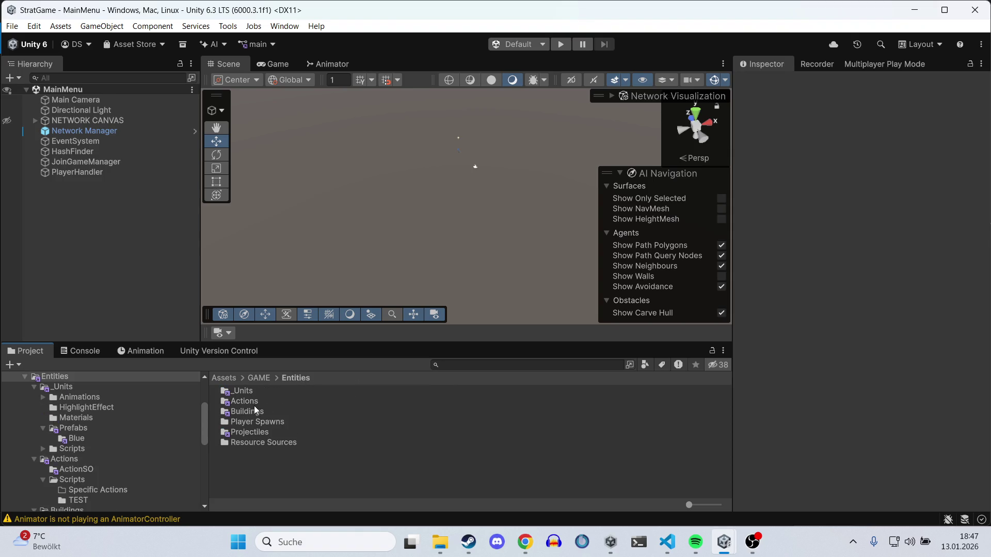
click(254, 405)
double_click(252, 401)
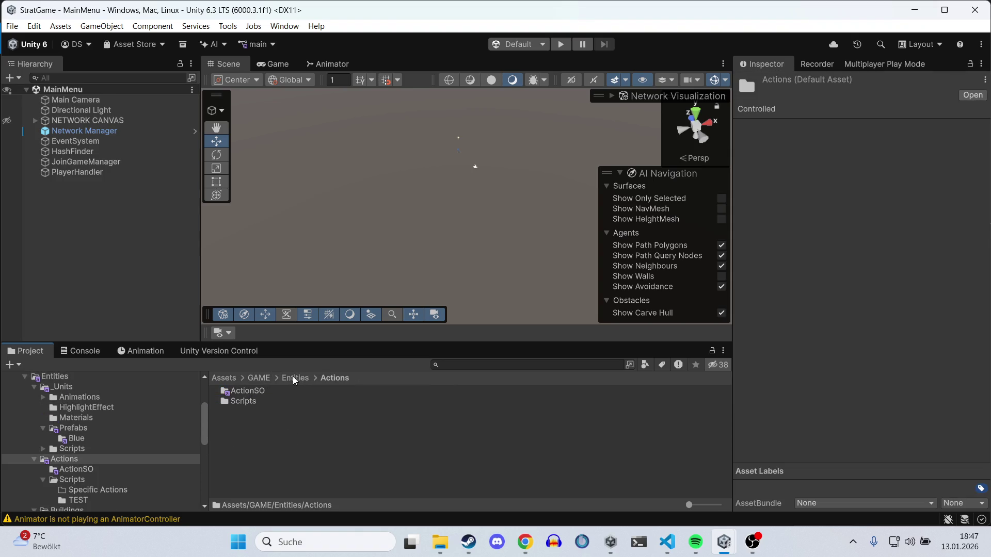
click(293, 377)
double_click(246, 390)
double_click(245, 421)
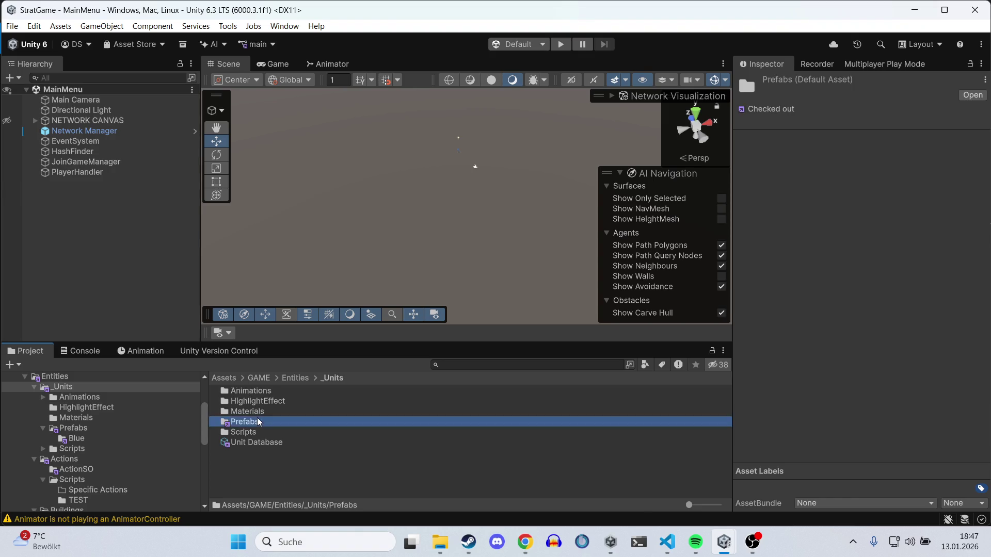
double_click(243, 391)
click(254, 403)
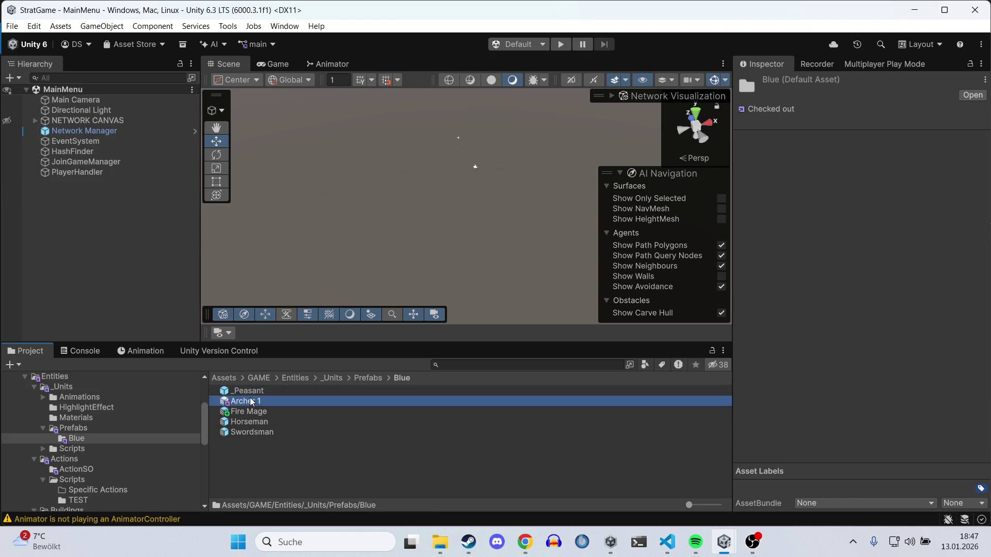
Step: Review Archer 1's Unit settings and its Colored Renderer entry Body_01b
scroll(825, 232, down, 5)
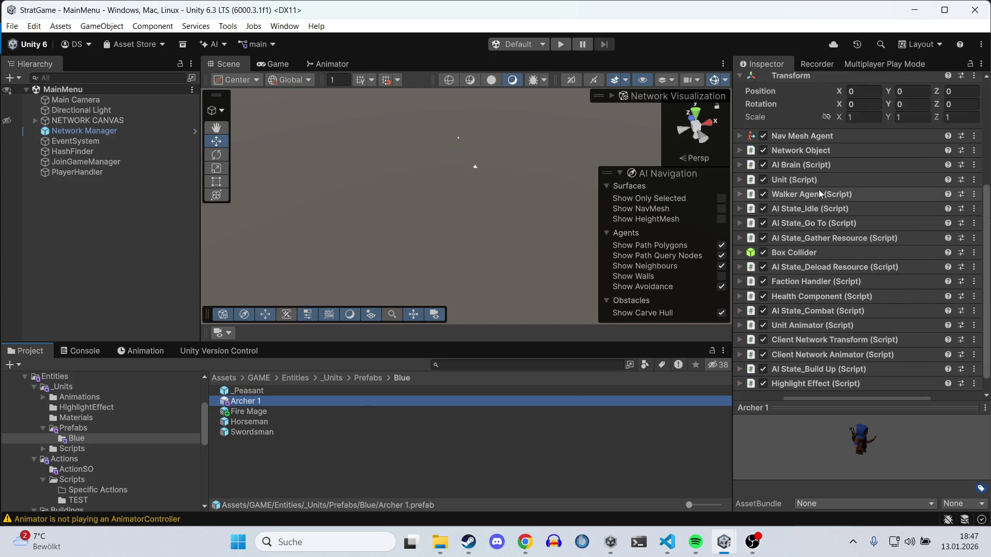
click(815, 178)
click(785, 286)
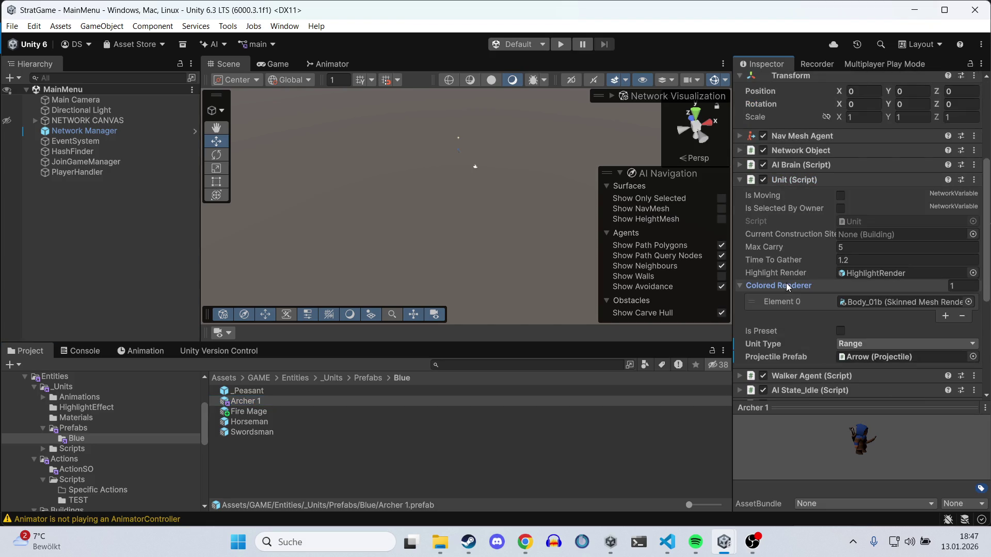
click(878, 303)
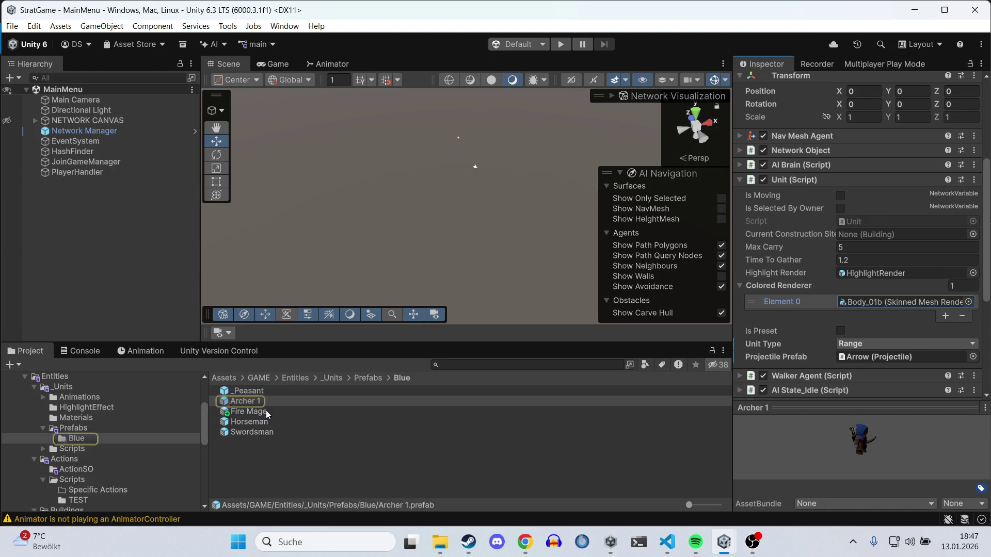
Step: Open the Fire Mage prefab for editing
click(266, 410)
scroll(894, 152, up, 5)
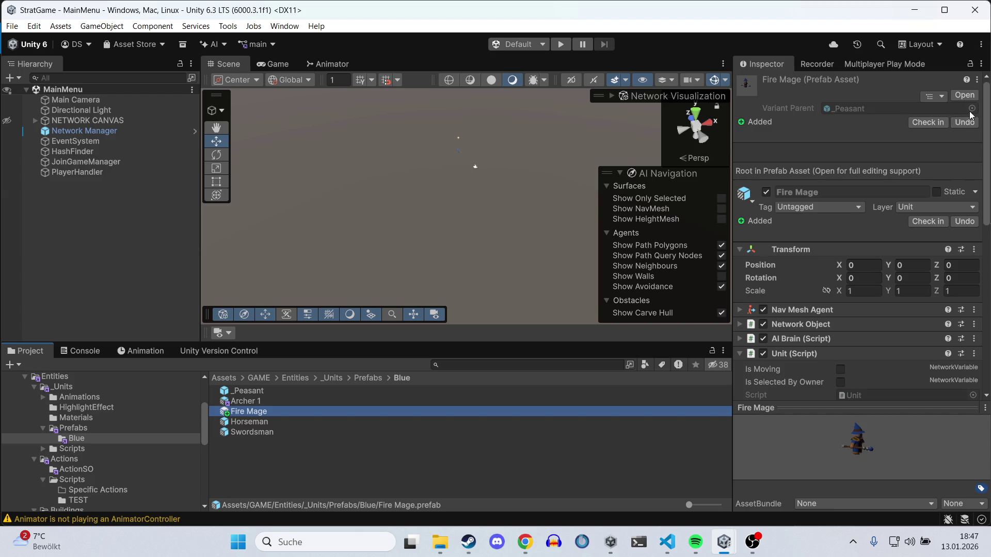
click(964, 96)
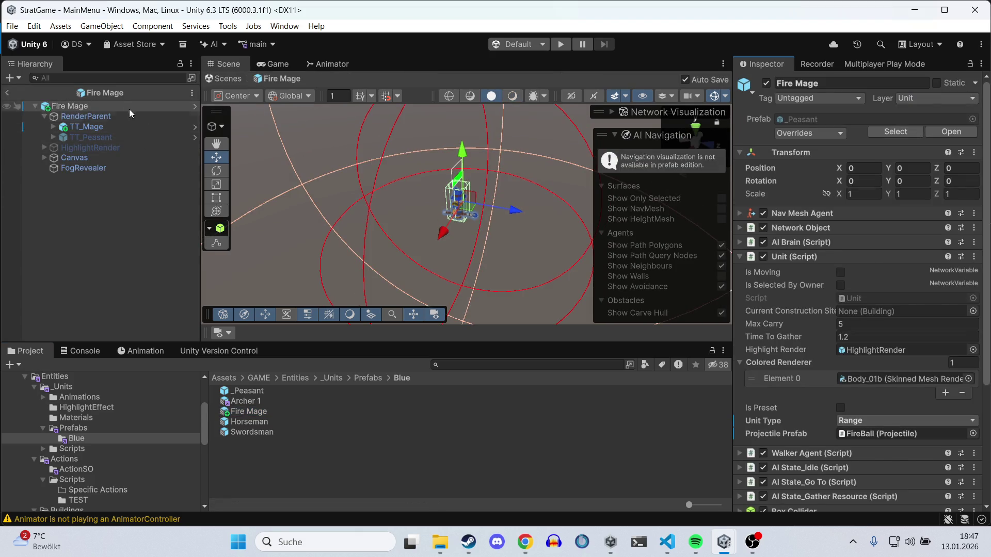
Step: Locate the Body_12e mesh under the Fire Mage's TT_Mage model
scroll(854, 289, down, 5)
click(854, 273)
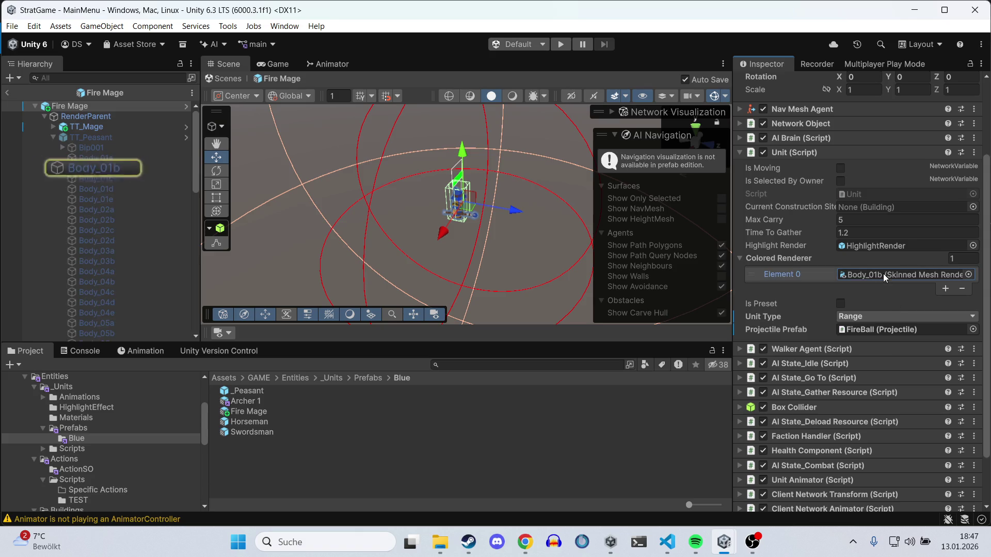
click(52, 137)
click(53, 128)
click(98, 137)
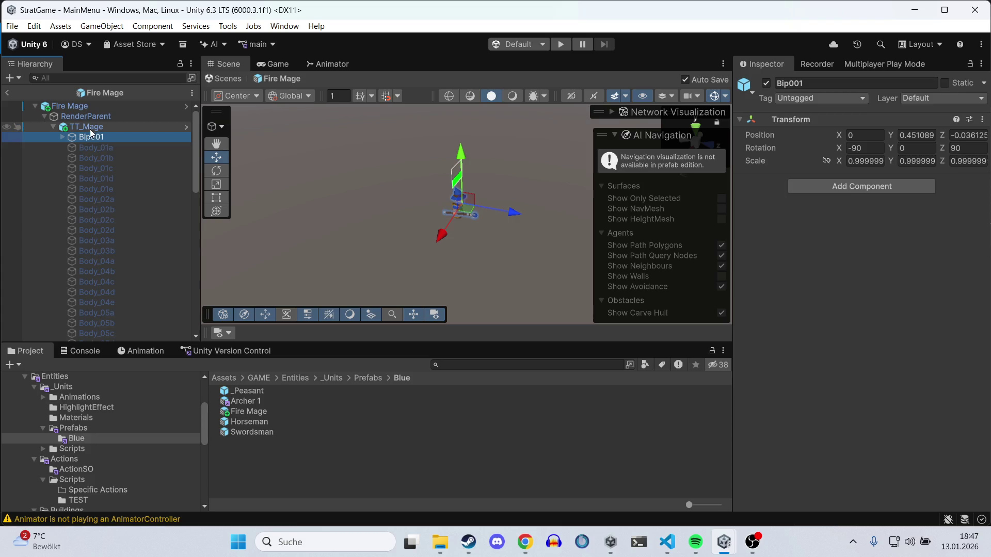
click(95, 119)
click(95, 127)
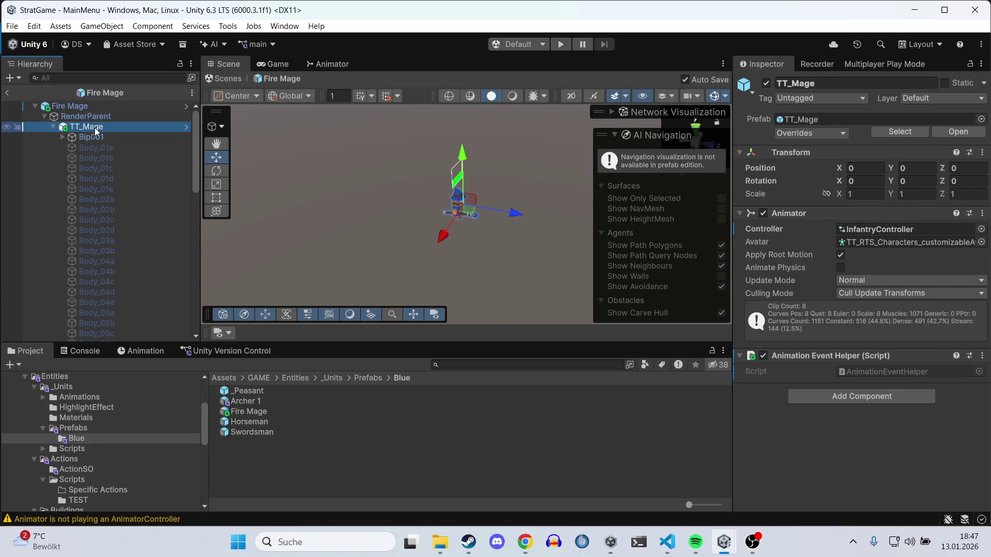
scroll(61, 136, down, 10)
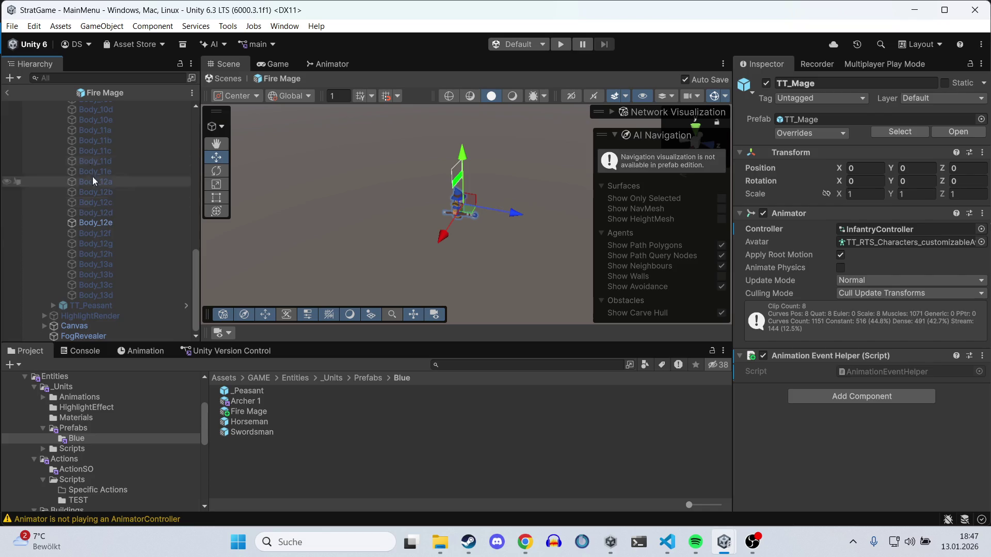
click(95, 223)
scroll(107, 216, up, 10)
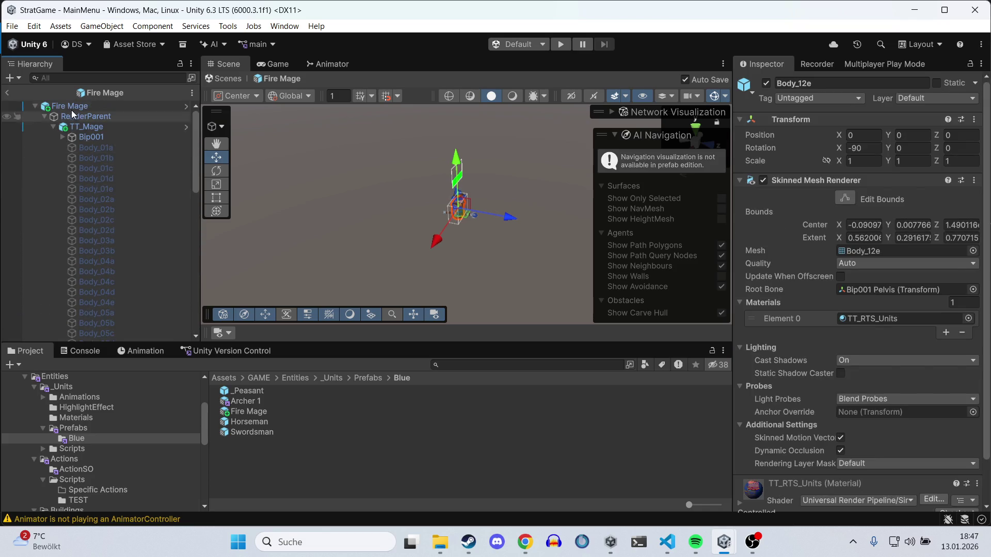
Step: Assign Body_12e as Colored Renderer Element 0 and add a second element
click(71, 108)
scroll(108, 159, down, 10)
drag(92, 227, 869, 386)
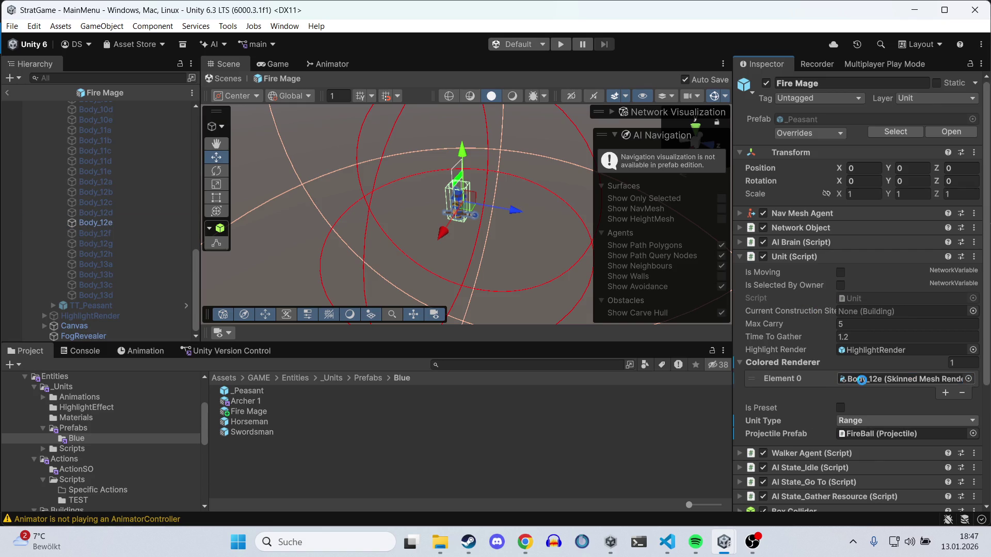
click(944, 393)
Step: Set Colored Renderer Element 1 to Head_11d, leave Prefab Mode, and start Play
scroll(124, 191, up, 10)
scroll(517, 217, up, 5)
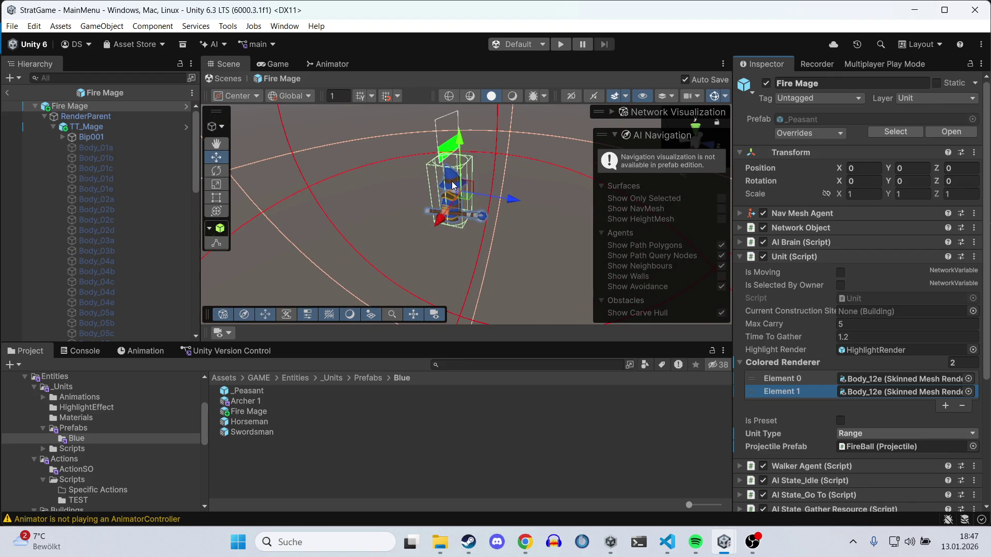
click(453, 186)
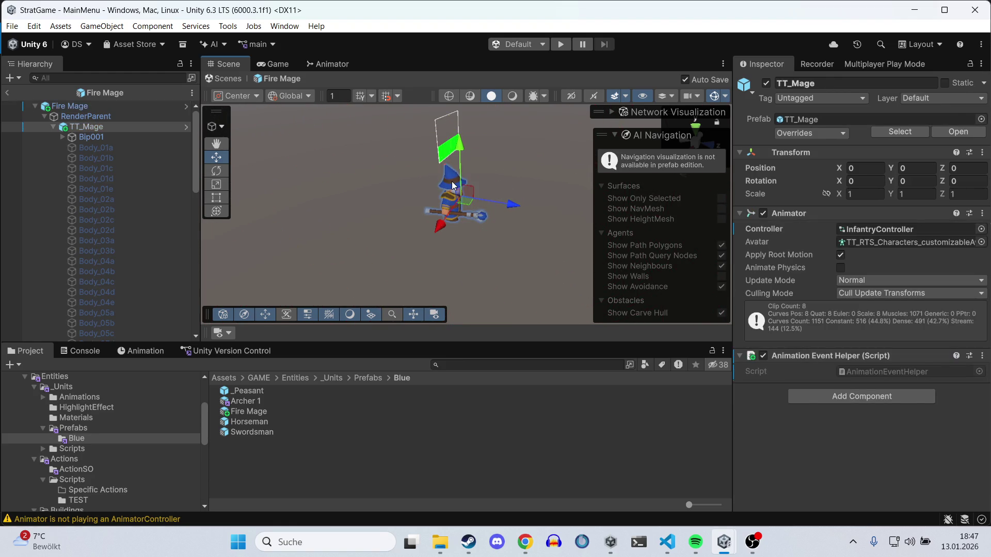
click(453, 186)
scroll(111, 182, up, 5)
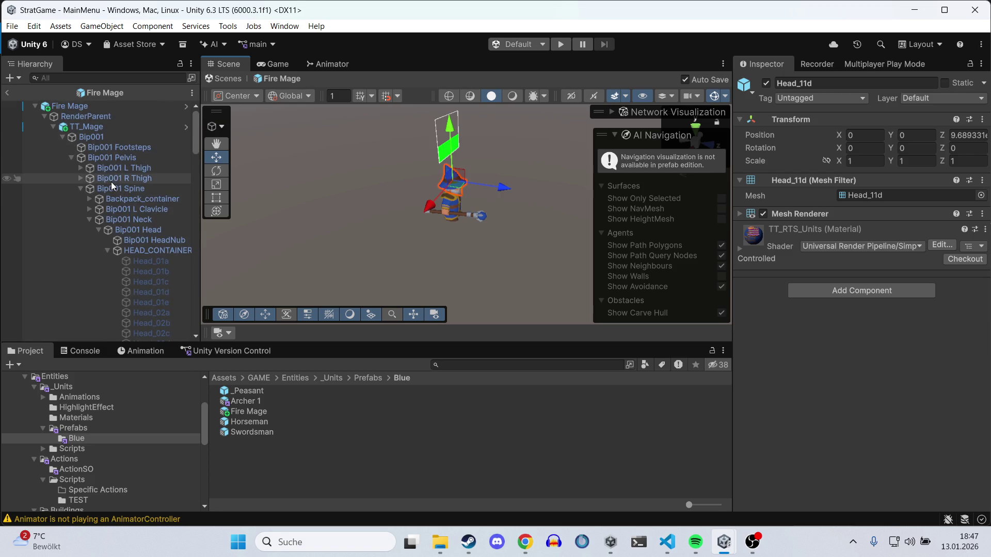
click(91, 126)
scroll(99, 150, down, 10)
scroll(135, 178, up, 10)
click(94, 108)
scroll(131, 162, down, 6)
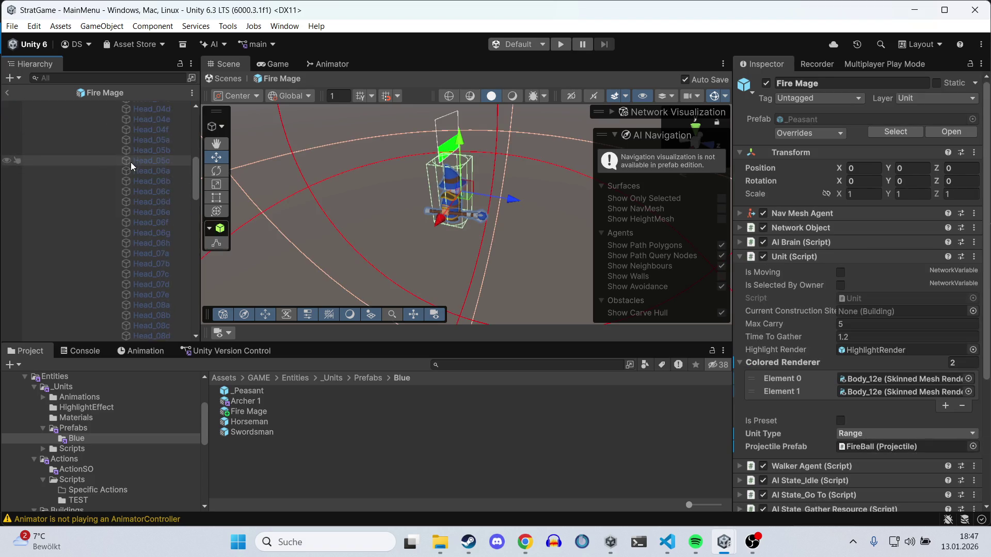
scroll(131, 162, down, 10)
mouse_move(151, 148)
mouse_down()
mouse_move(726, 313)
mouse_move(897, 396)
mouse_up()
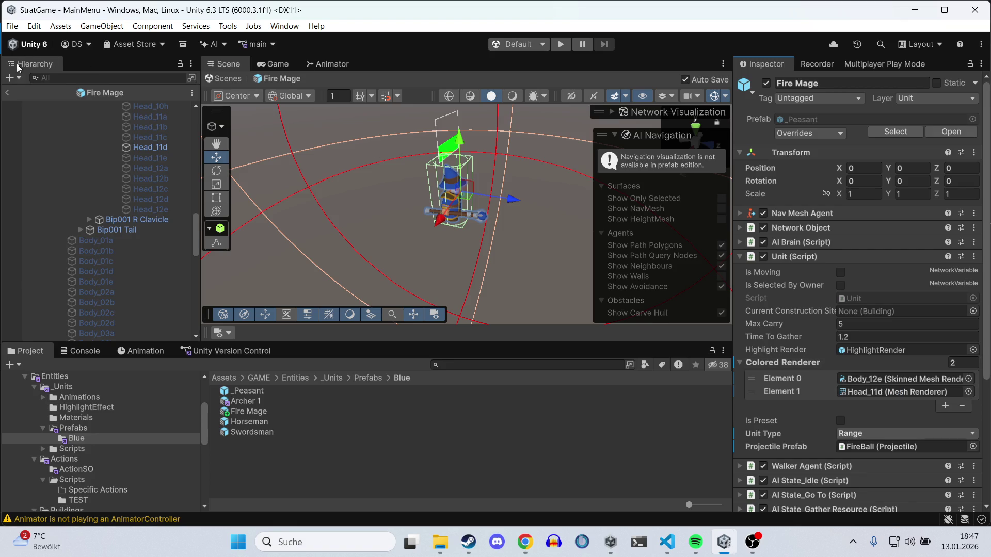
click(6, 94)
key(ctrl+p)
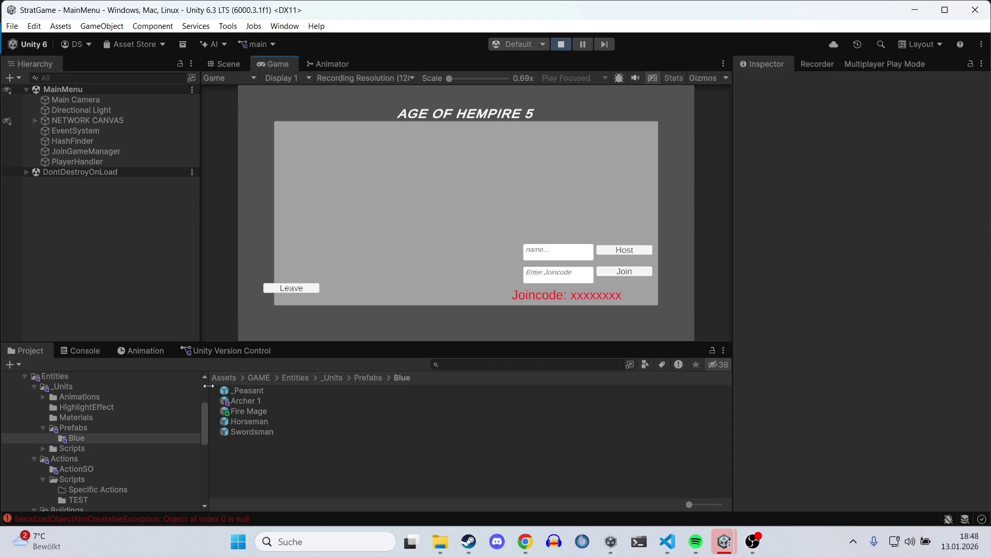
Step: Host and start the match, then place a new building on the map
click(624, 253)
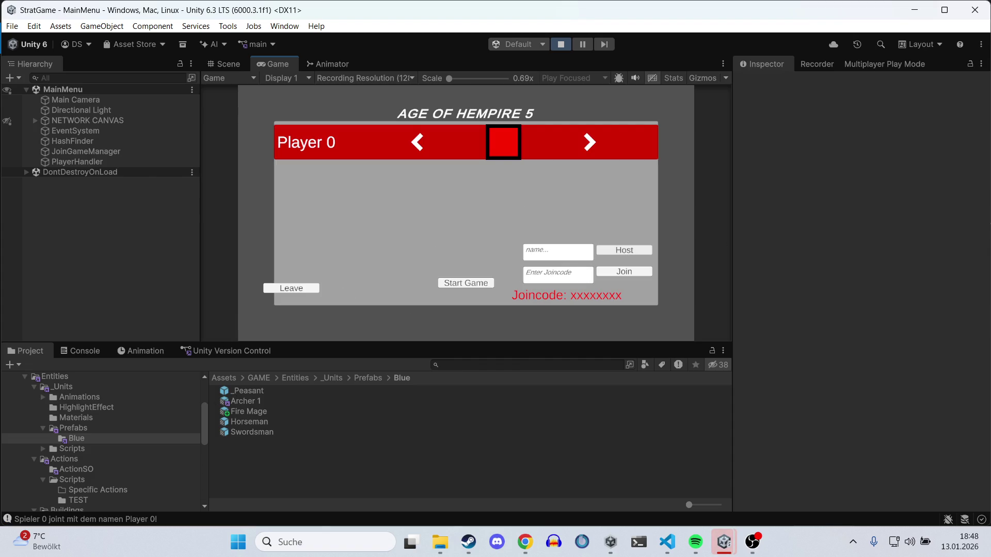
click(465, 284)
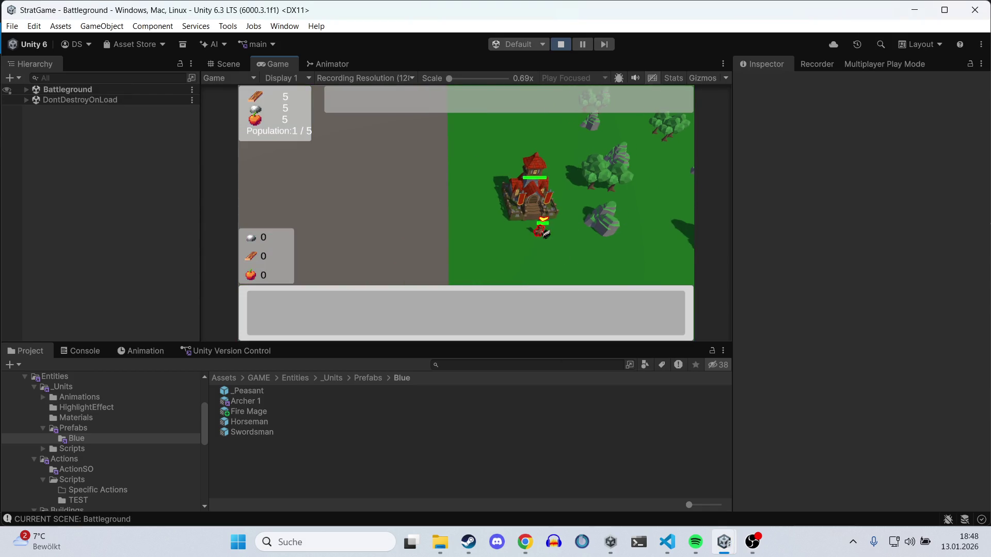
click(542, 231)
click(275, 313)
click(485, 240)
click(537, 226)
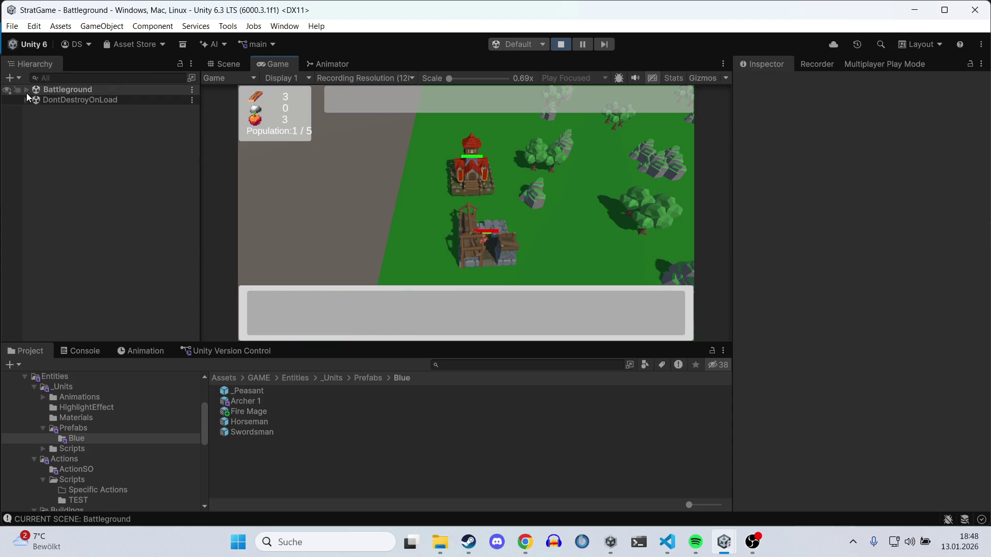
Step: Select both network players' Economy objects and edit their shared resource values
click(26, 90)
click(113, 224)
ctrl+click(112, 233)
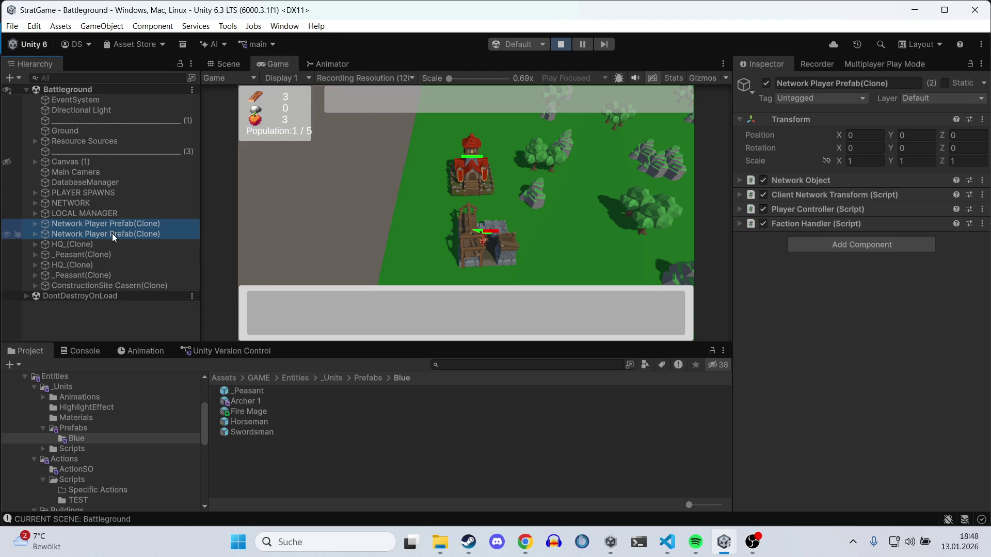
click(35, 223)
click(95, 294)
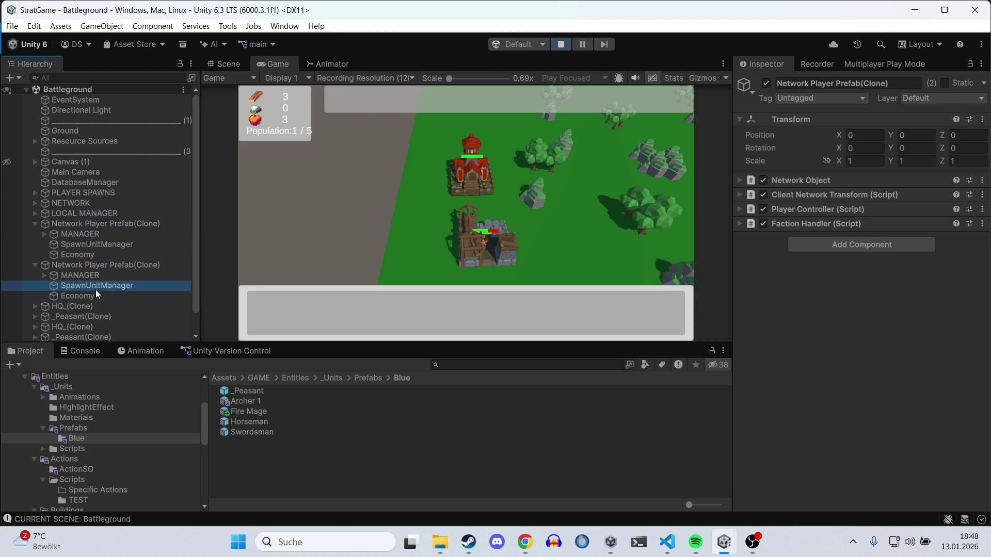
ctrl+click(82, 255)
click(865, 205)
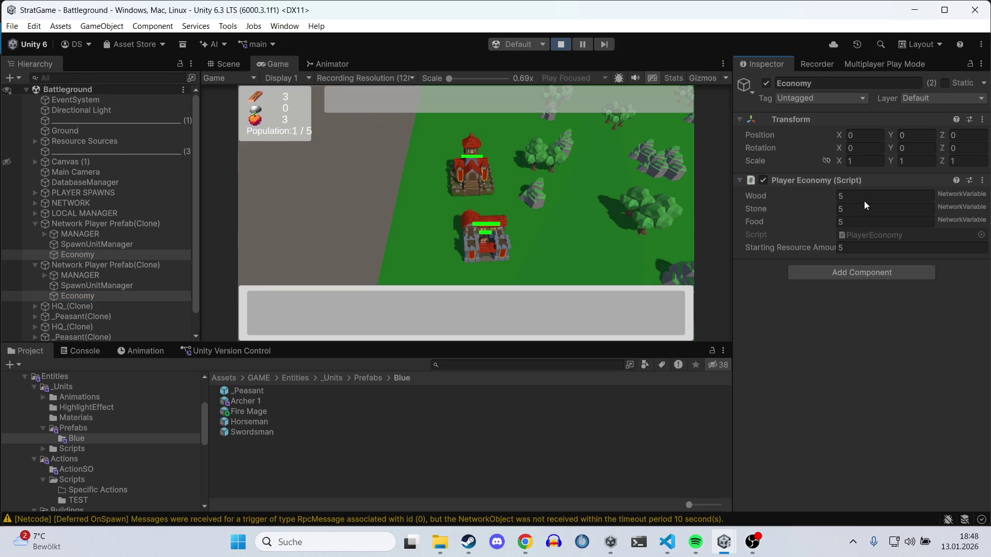
key(Tab)
key(Tab)
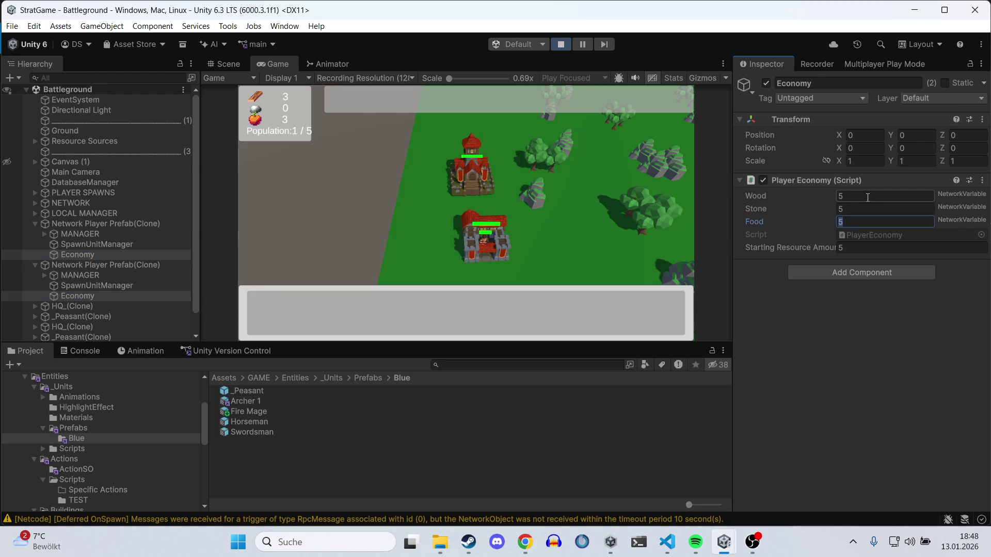
Step: Set each player's Stone amount individually, then train a Fire Mage from the town hall
click(90, 272)
click(89, 251)
click(859, 212)
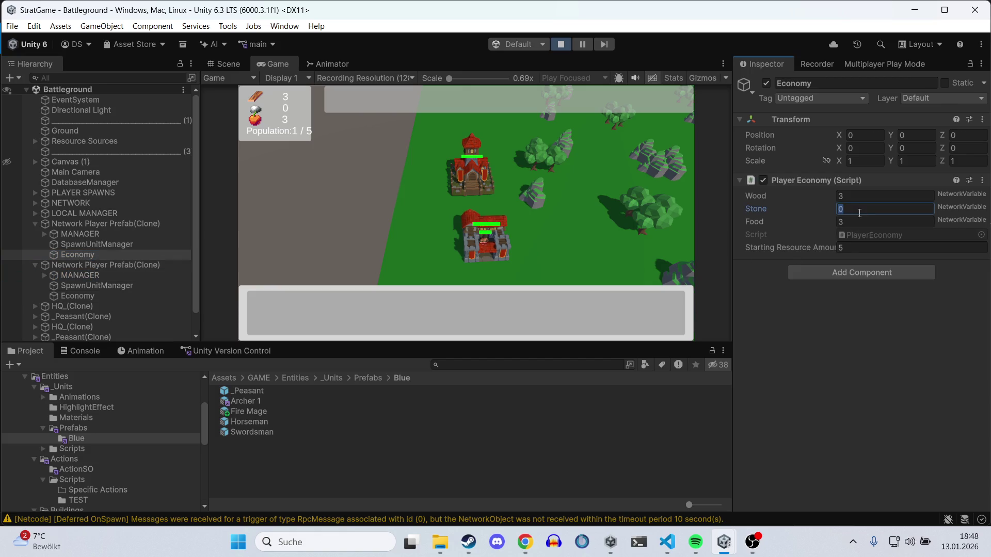
click(147, 296)
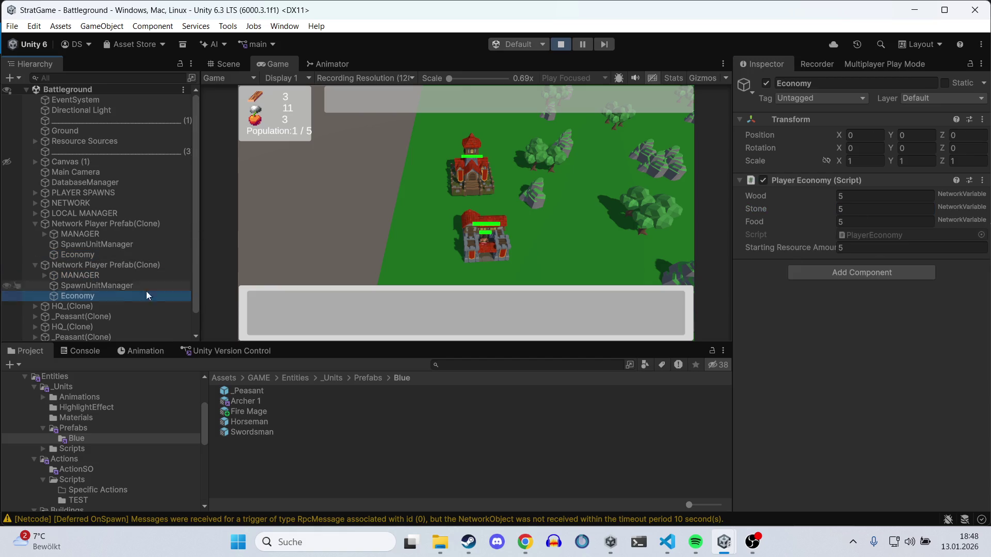
click(856, 212)
text(11)
click(111, 253)
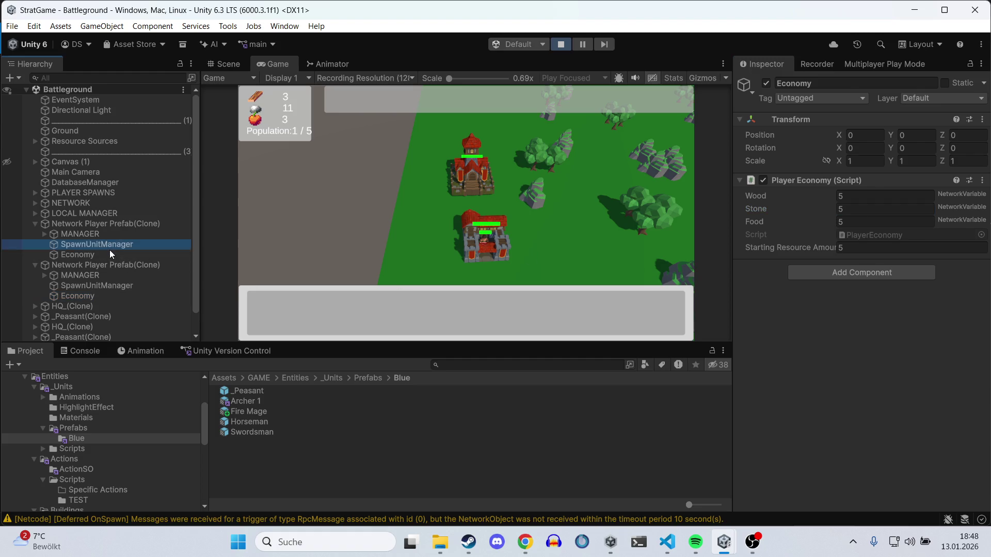
click(501, 245)
click(492, 302)
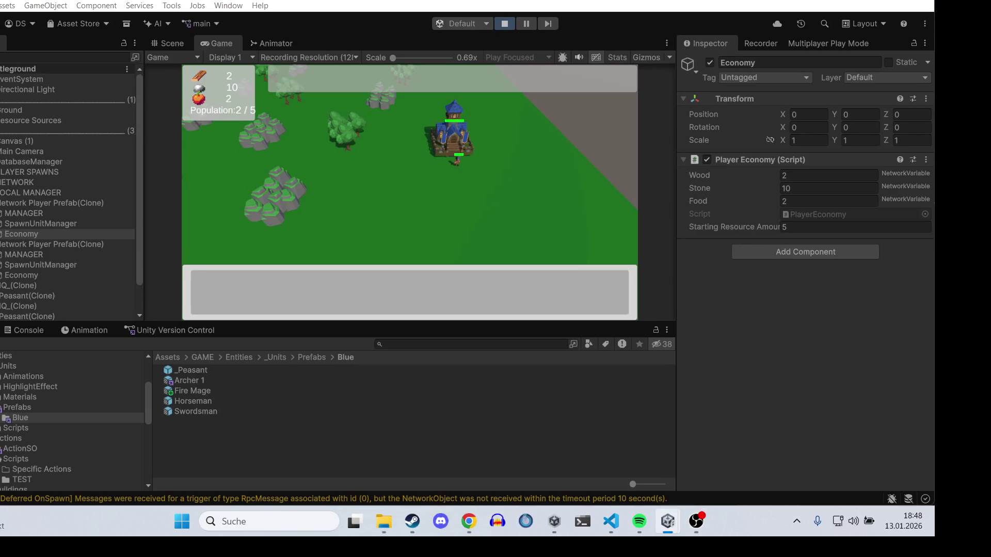
Step: Pan the Game view toward the blue headquarters under attack by the Fire Mage
click(696, 521)
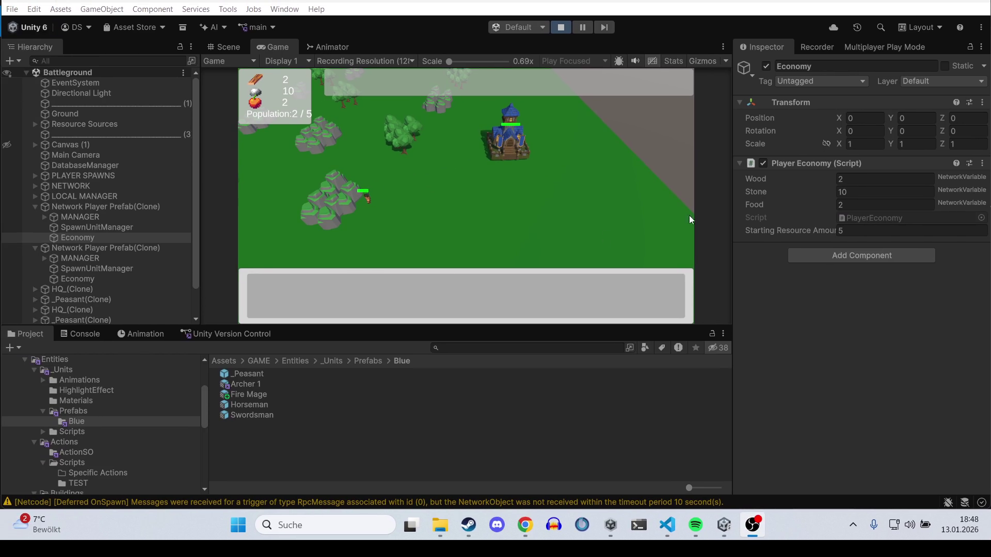
click(433, 222)
scroll(471, 185, down, 3)
scroll(420, 214, up, 3)
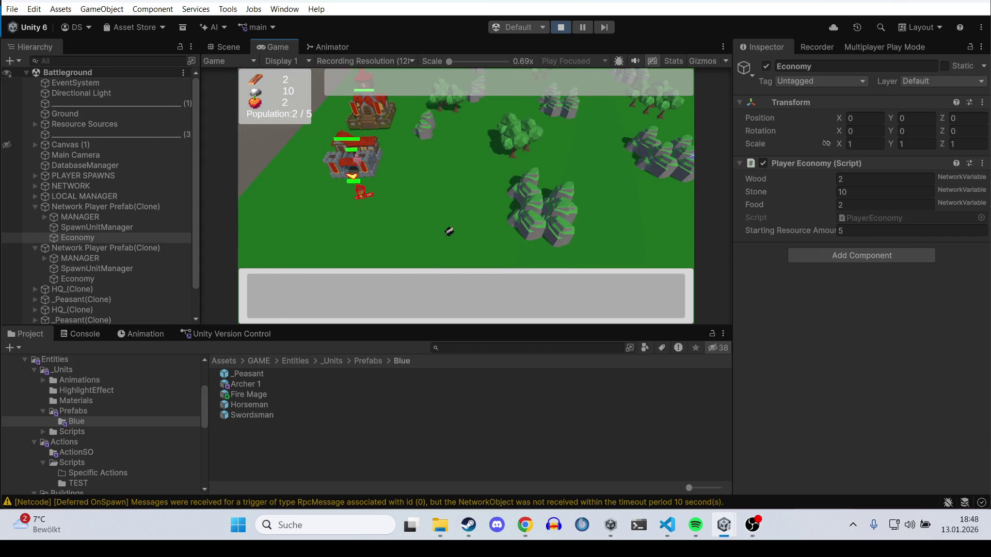
key(d)
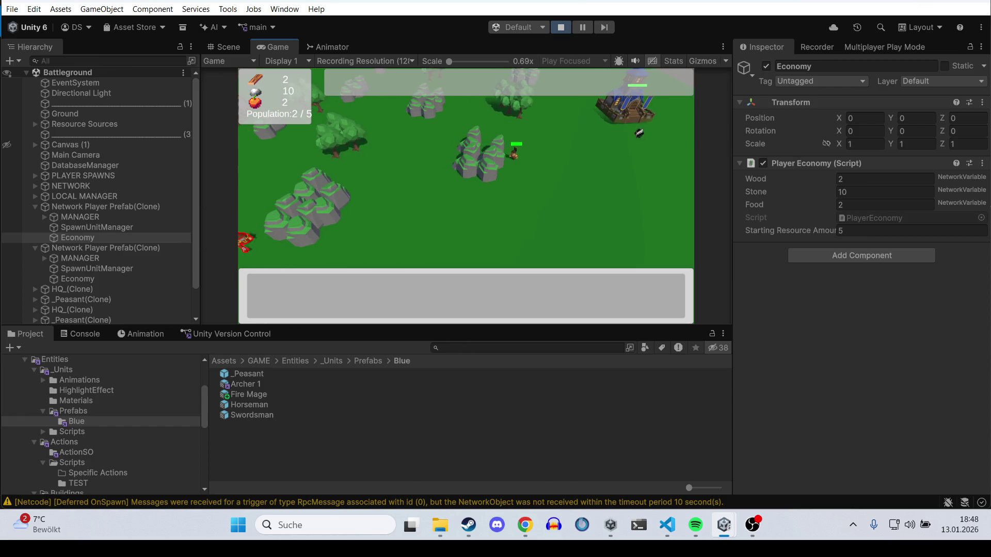
key(d)
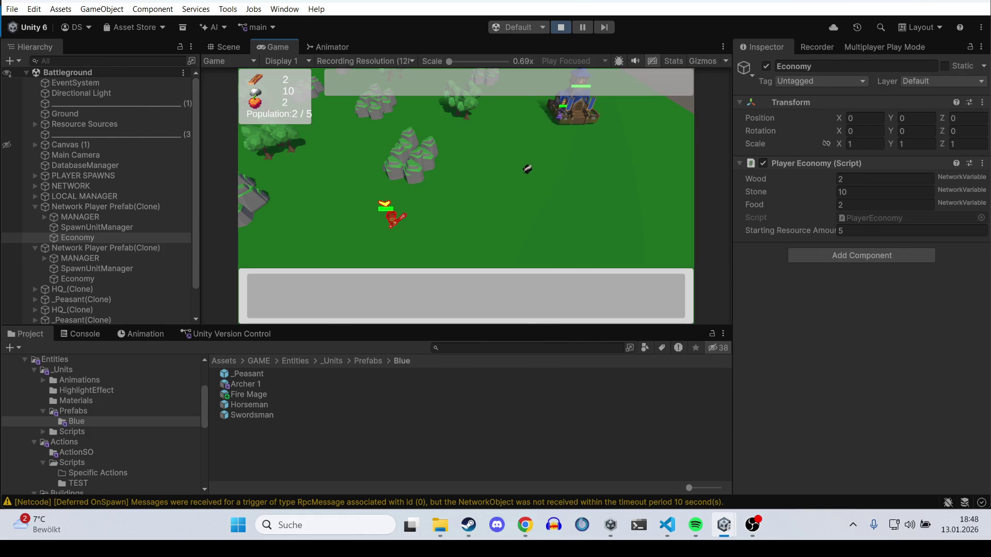
key(s)
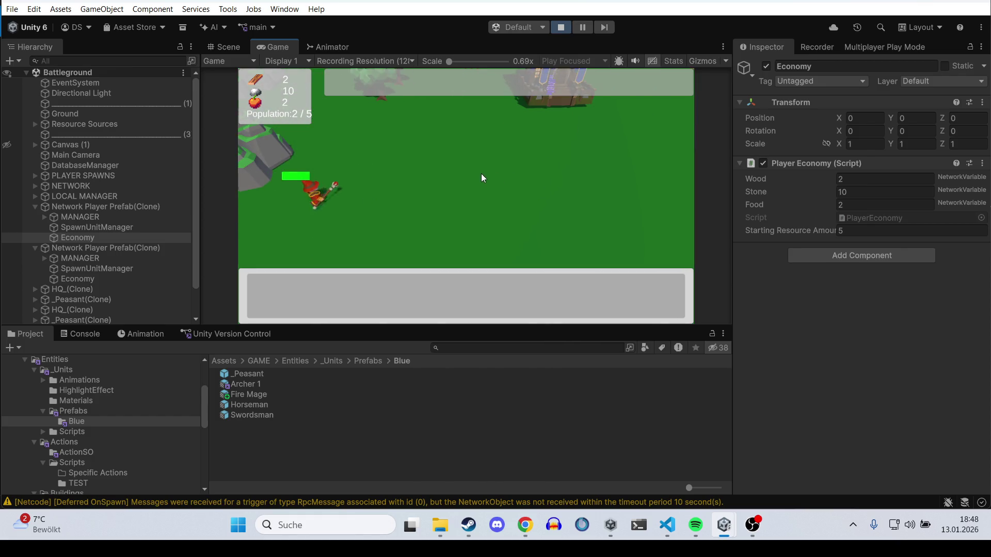
key(w)
key(d)
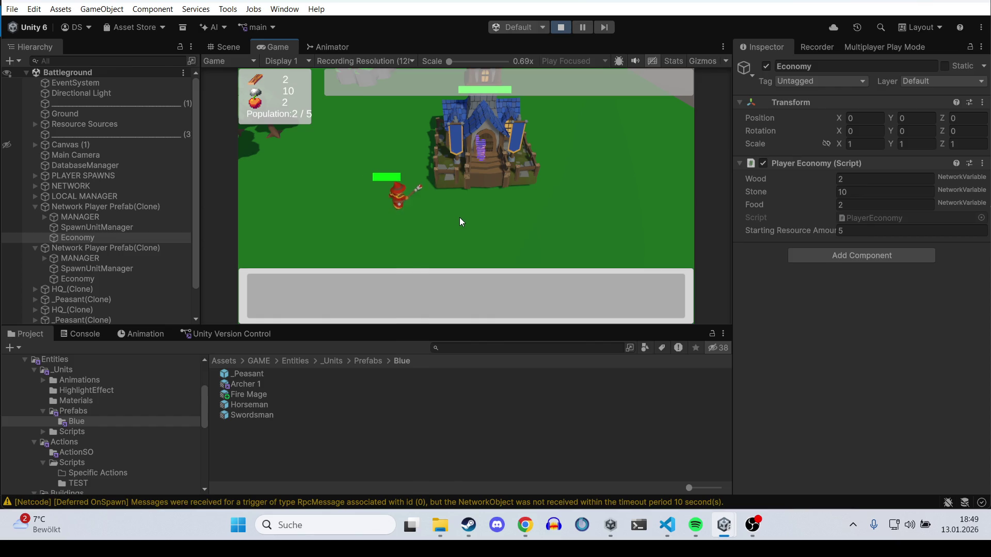
key(w)
key(d)
Step: Follow the fight around the burning headquarters, recentre on the red unit, and show the Console
key(a)
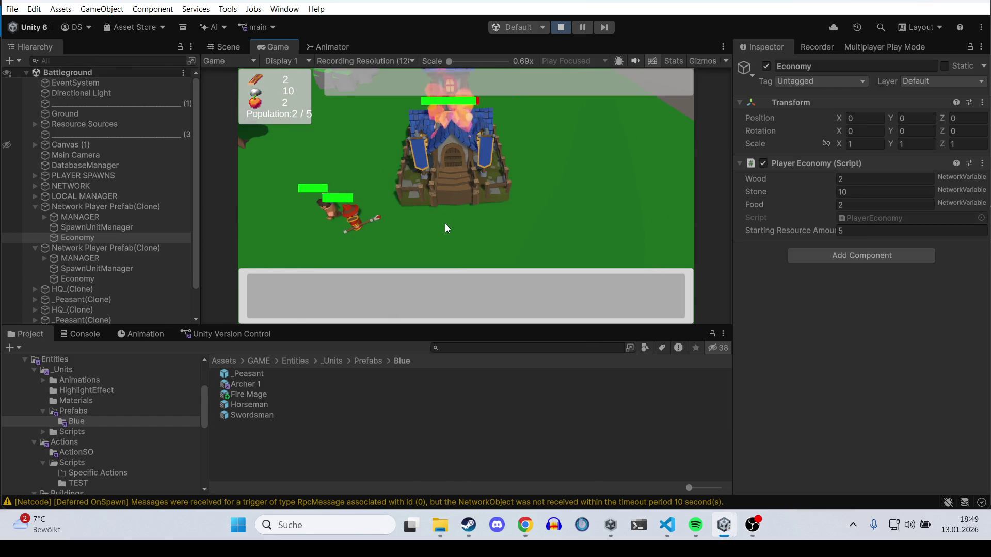
key(s)
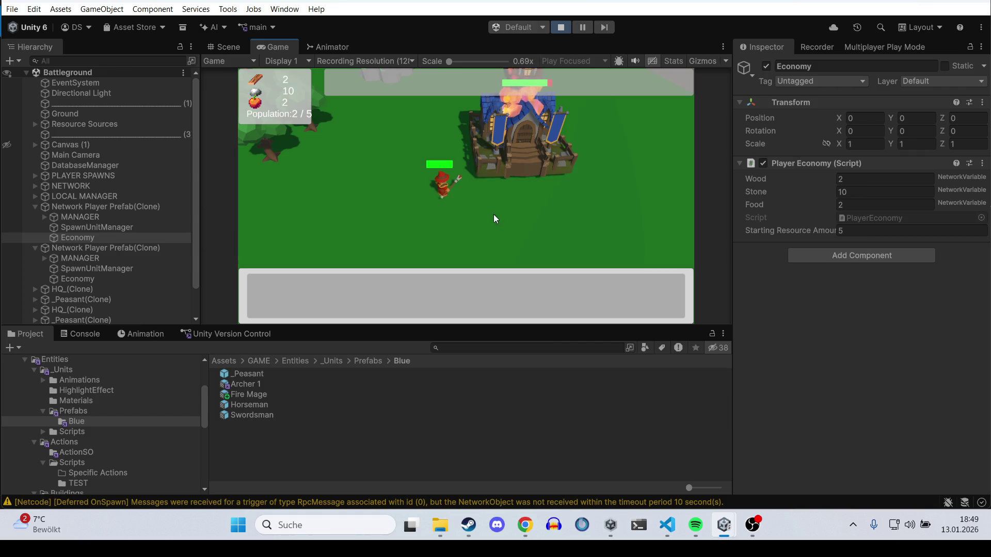
key(a)
key(s)
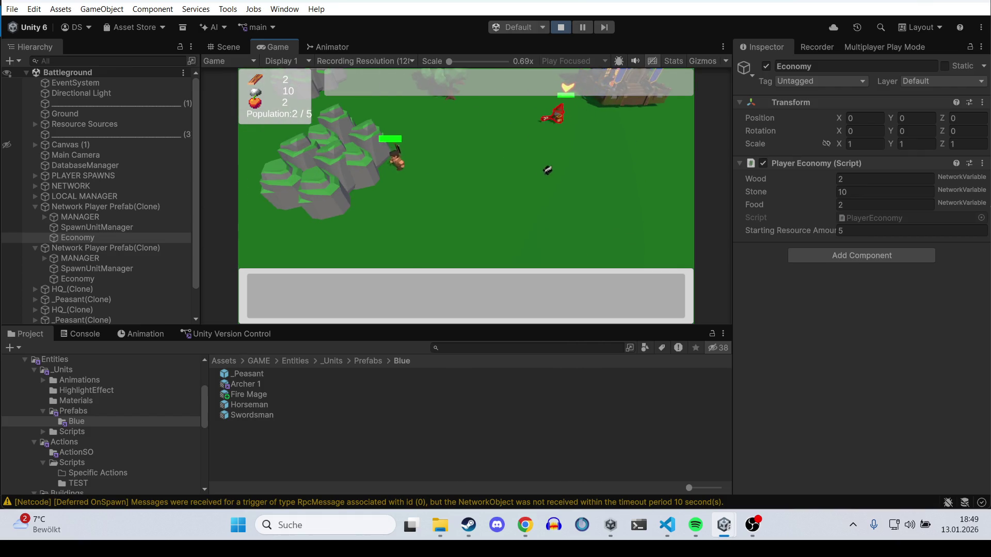
key(w)
key(d)
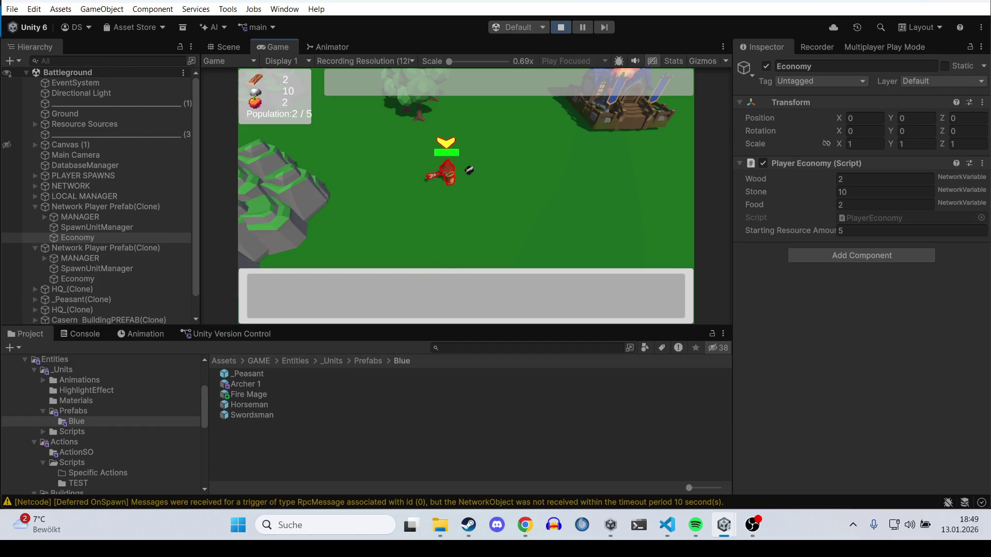
click(80, 334)
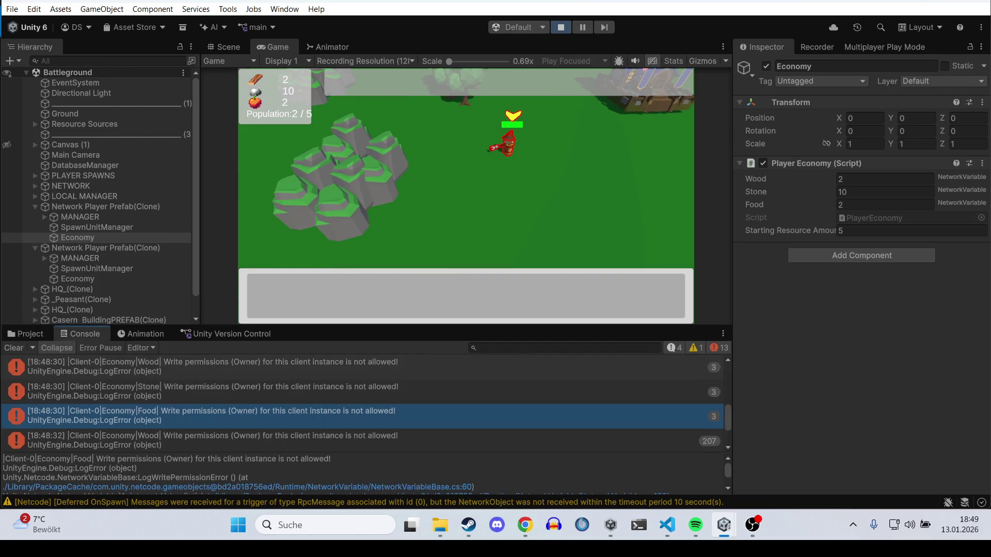
Step: Review the Wood, Food and Netcode timeout console entries, then stop the play test
click(193, 374)
scroll(201, 379, down, 3)
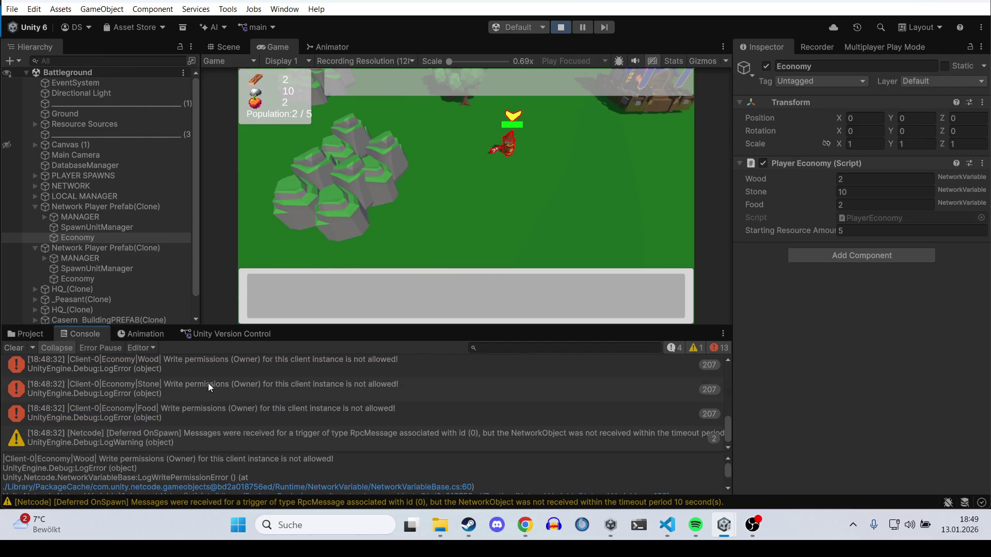
click(248, 433)
click(264, 416)
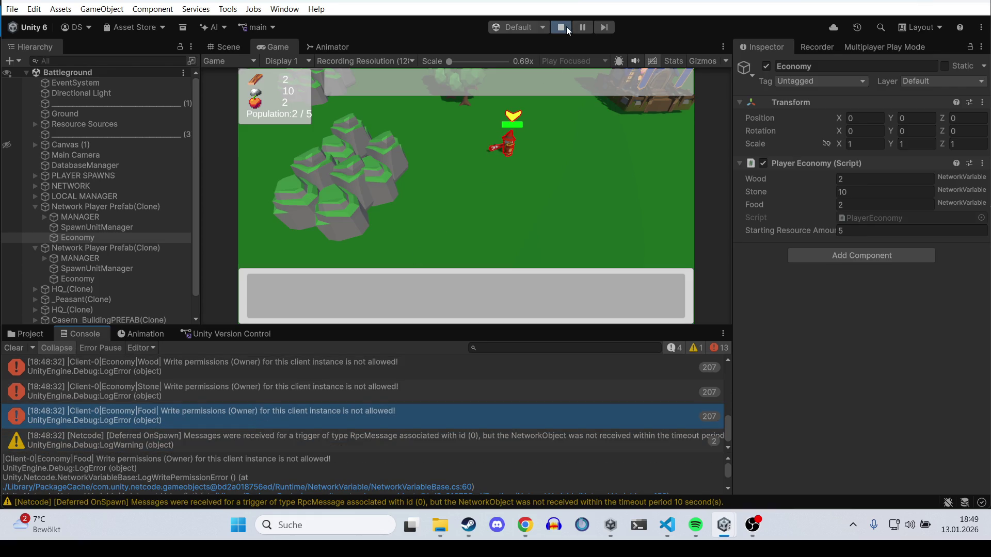
click(564, 27)
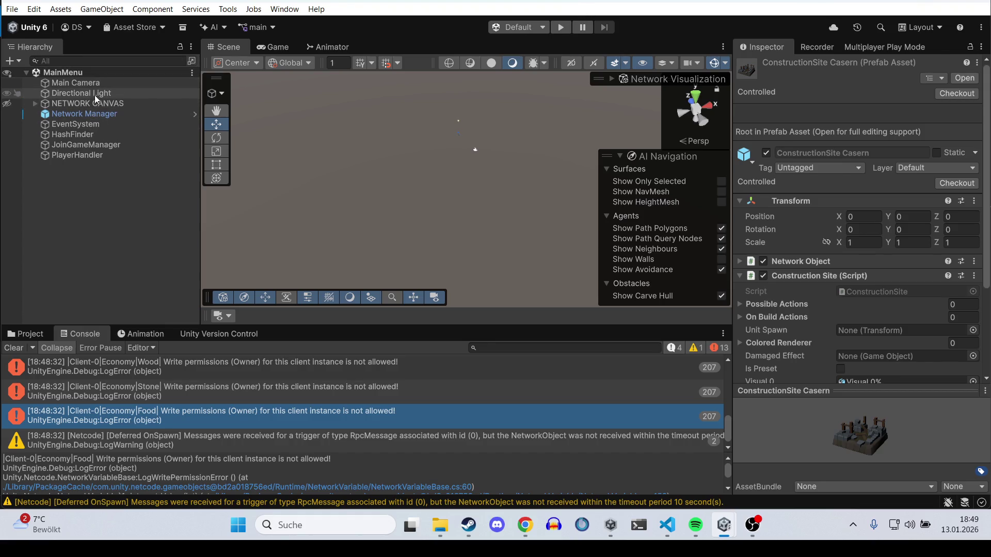
Step: Compare the Archer 1 and Fire Mage prefabs, then open Fire Mage for editing
click(37, 336)
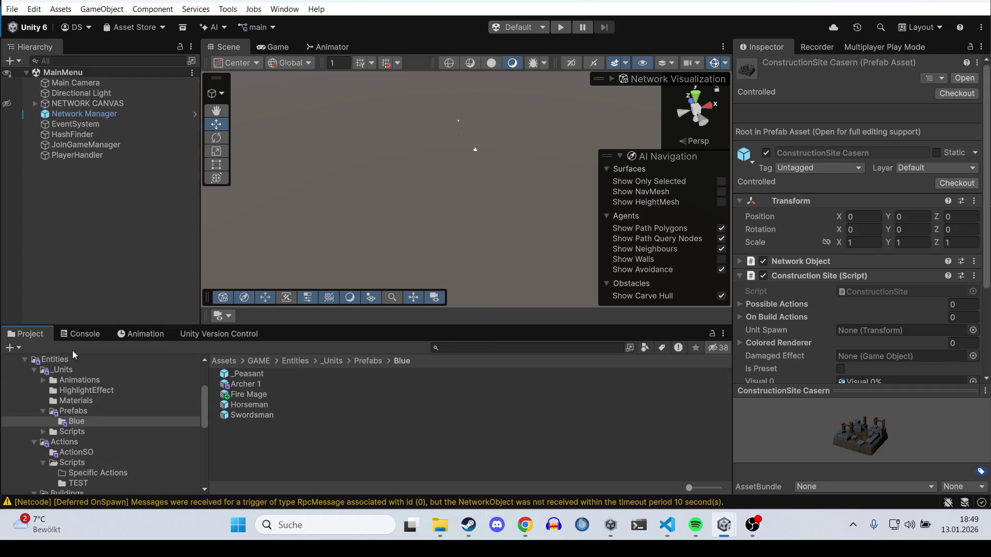
click(269, 387)
click(255, 394)
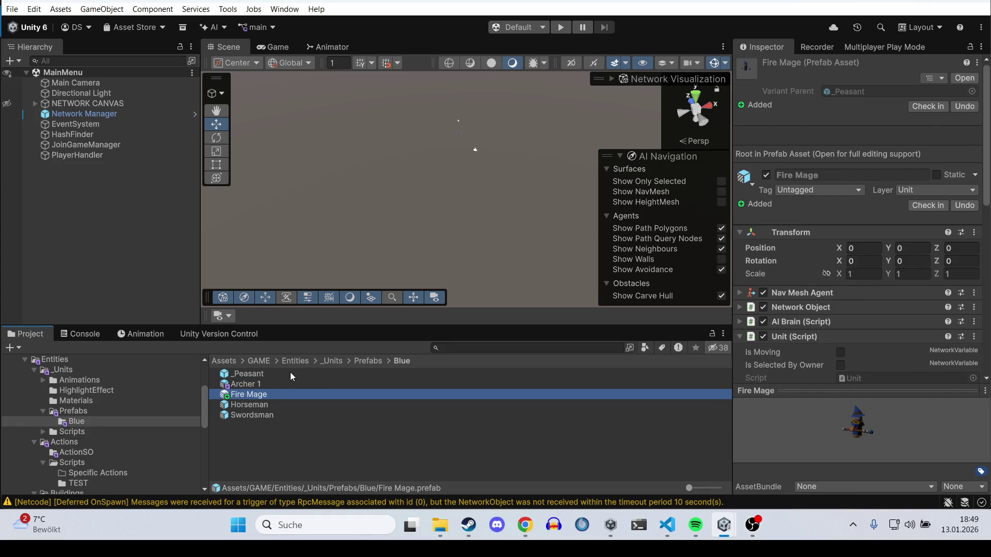
click(283, 383)
click(277, 395)
double_click(278, 395)
Step: Select TT_Mage and locate its Animator's InfantryController asset
click(809, 337)
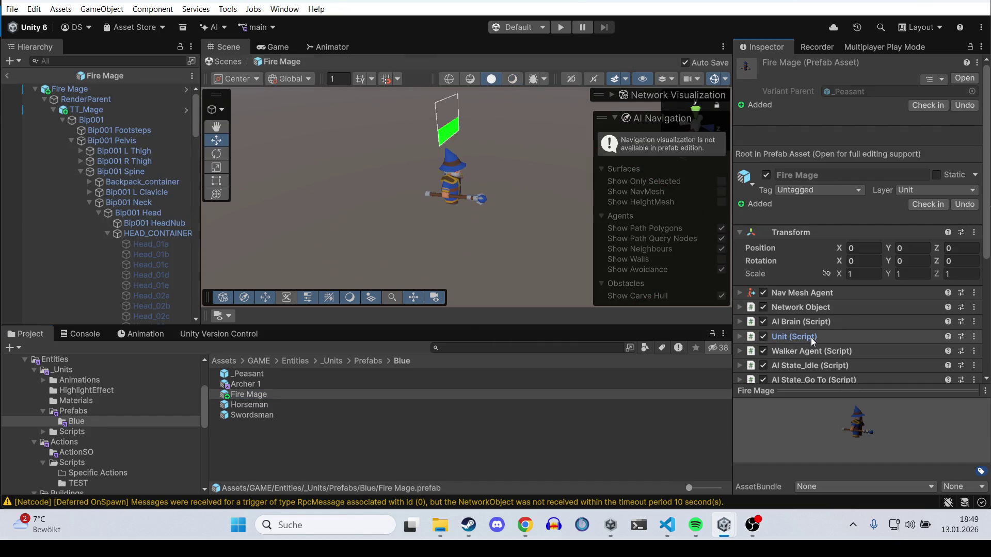
click(110, 109)
click(888, 213)
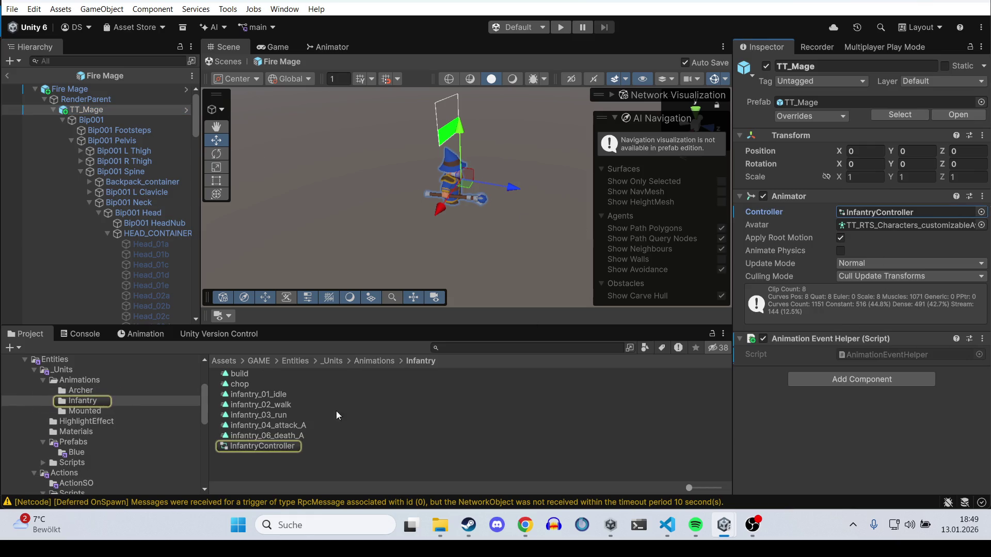
Step: Duplicate the Archer animations folder with Ctrl+D
click(373, 361)
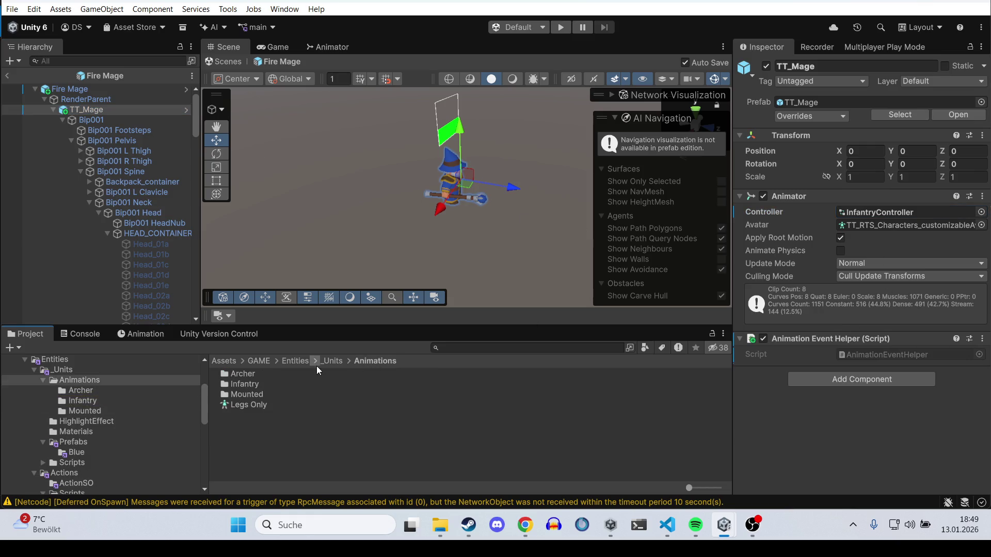
click(249, 375)
right_click(249, 375)
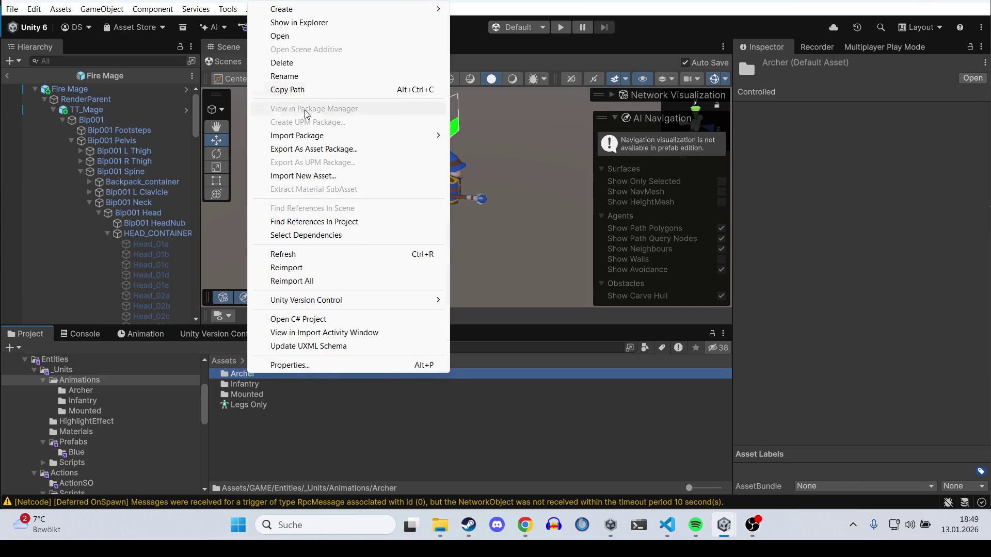
click(263, 448)
click(252, 374)
key(ctrl+d)
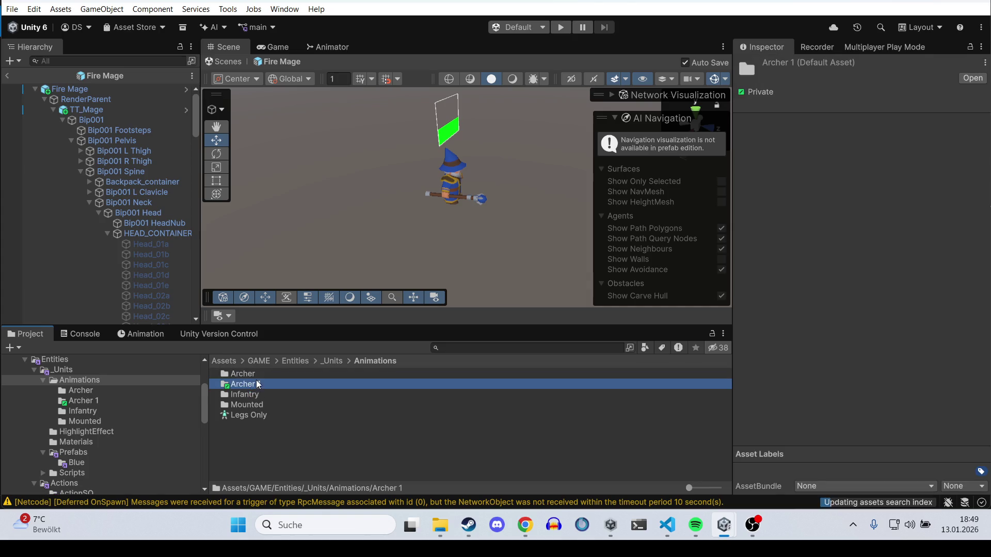
Step: Rename the copied folder to Mage and open it
right_click(258, 383)
click(314, 83)
text(Mage)
key(Return)
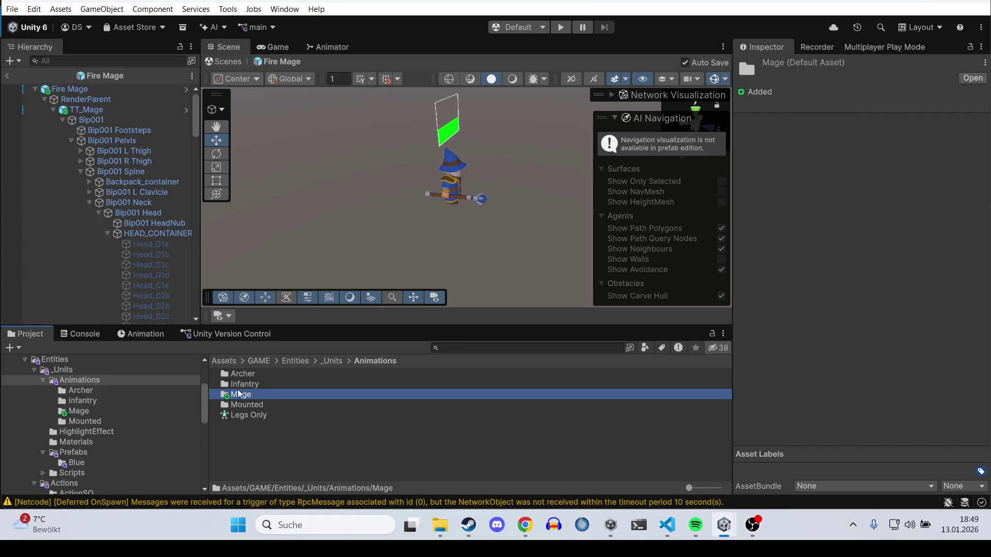
double_click(263, 395)
Step: Rename the copied attack clip to Mage Attack
right_click(268, 374)
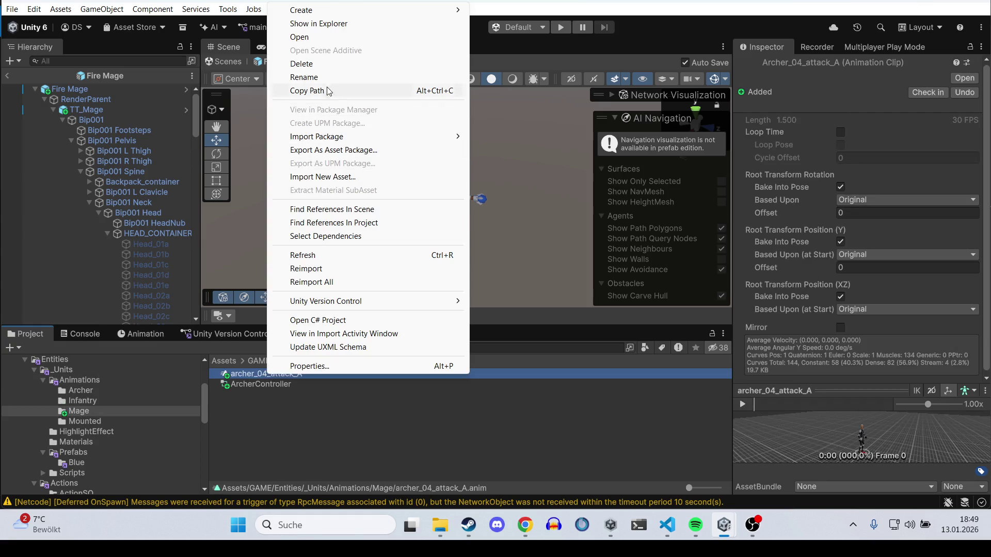
click(310, 78)
text(Mage A)
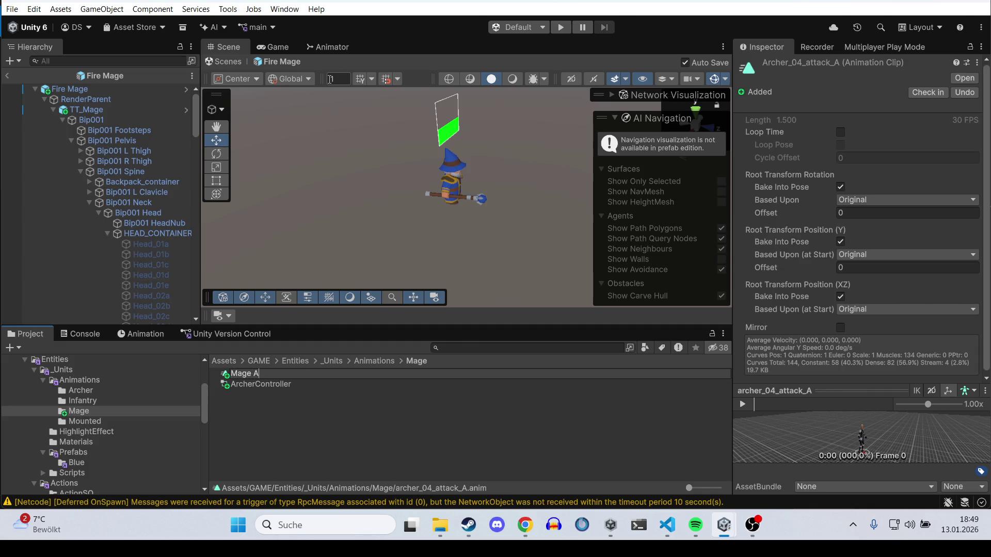
text(ttack)
key(Return)
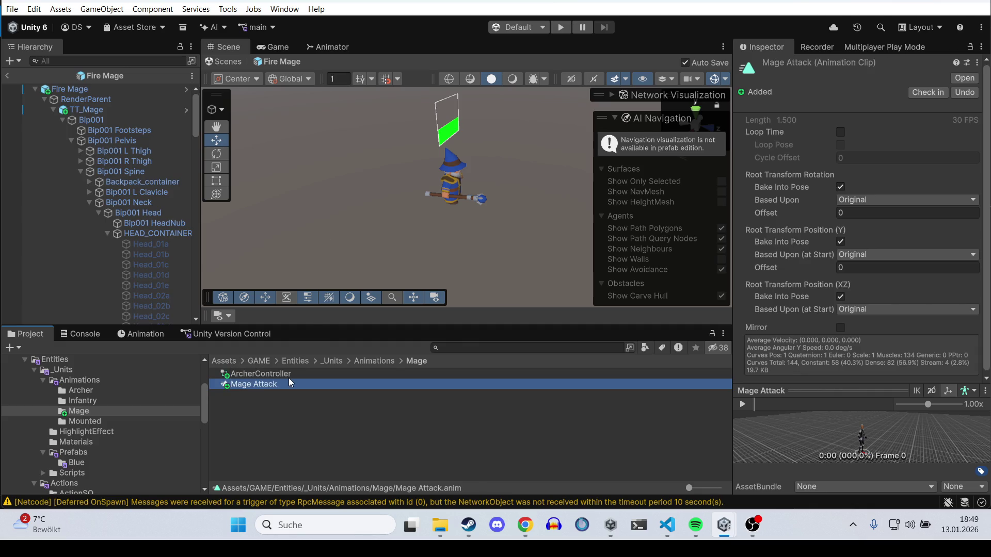
Step: Rename the copied controller to MageController and open its state graph
right_click(289, 373)
click(370, 80)
text(M)
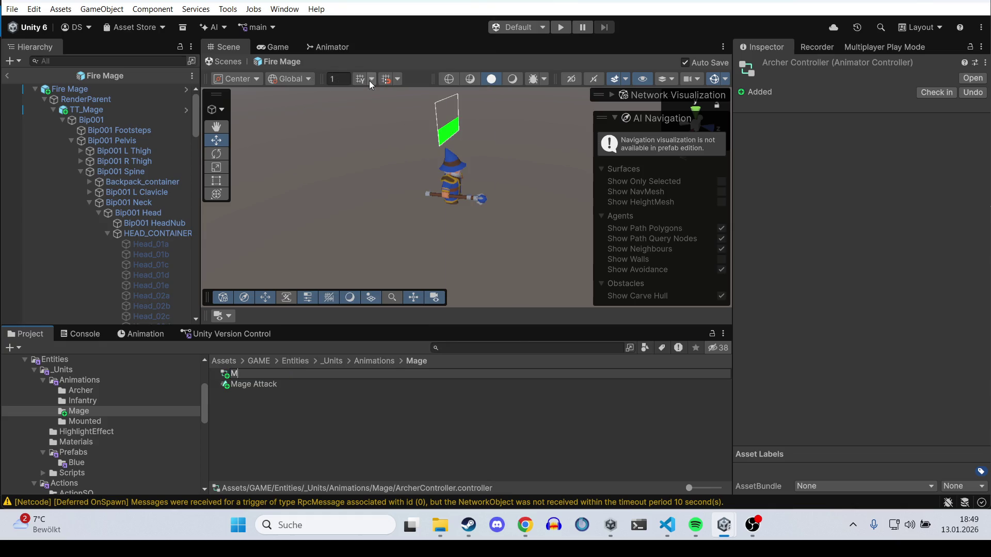
text(ler)
key(Return)
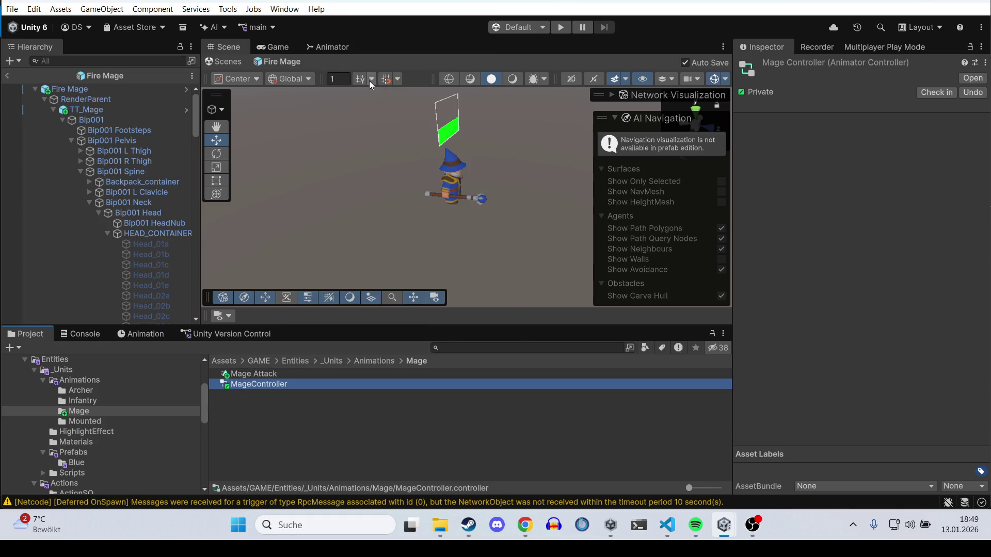
double_click(294, 382)
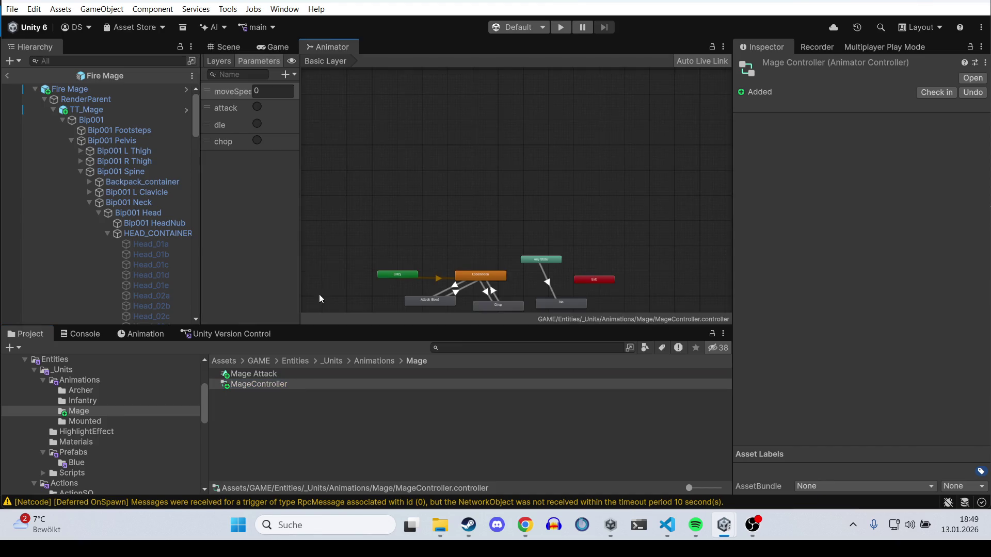
Step: Give the attack state the Mage Attack motion and rename it Attack (Staff)
click(364, 306)
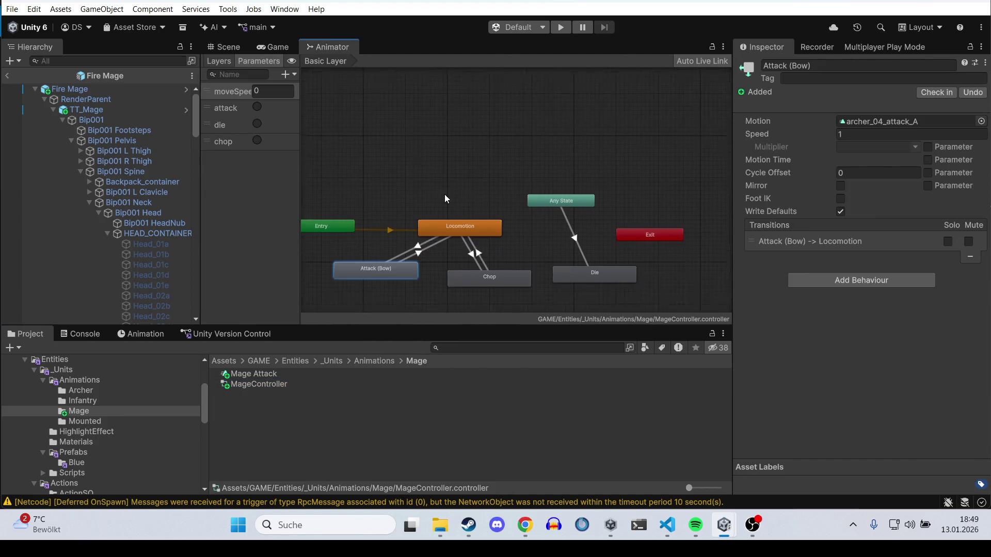
drag(274, 375, 887, 122)
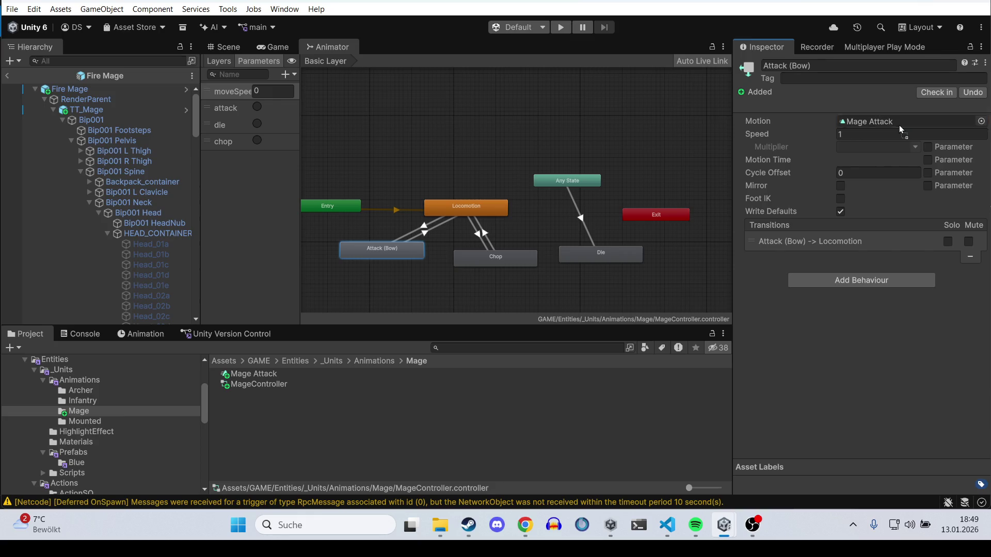
click(794, 65)
click(804, 63)
drag(809, 66, 792, 65)
text(Staff)
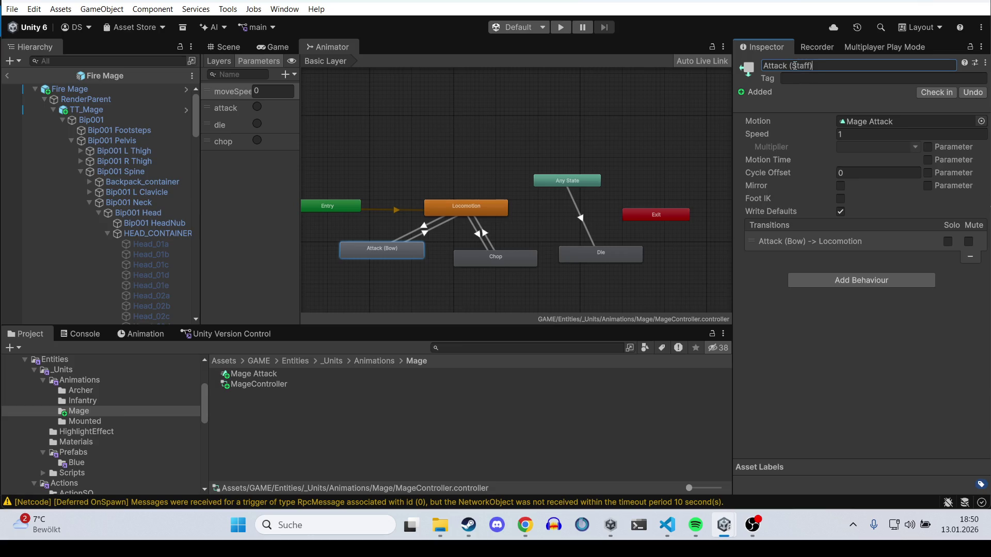
click(829, 410)
Step: Inspect the Mage Attack clip's ProjectileShot animation event, then reselect Attack (Staff)
click(866, 122)
click(263, 374)
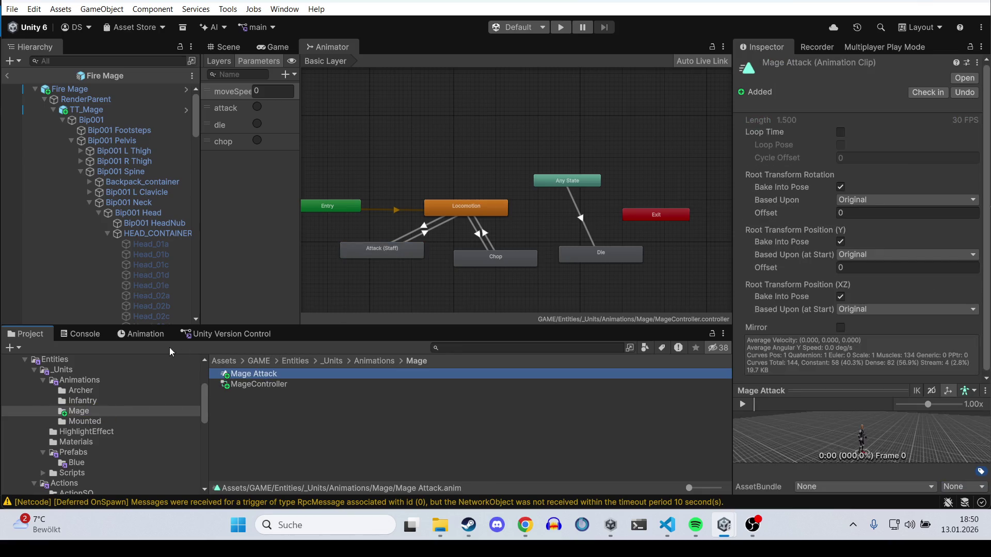
click(140, 335)
click(337, 360)
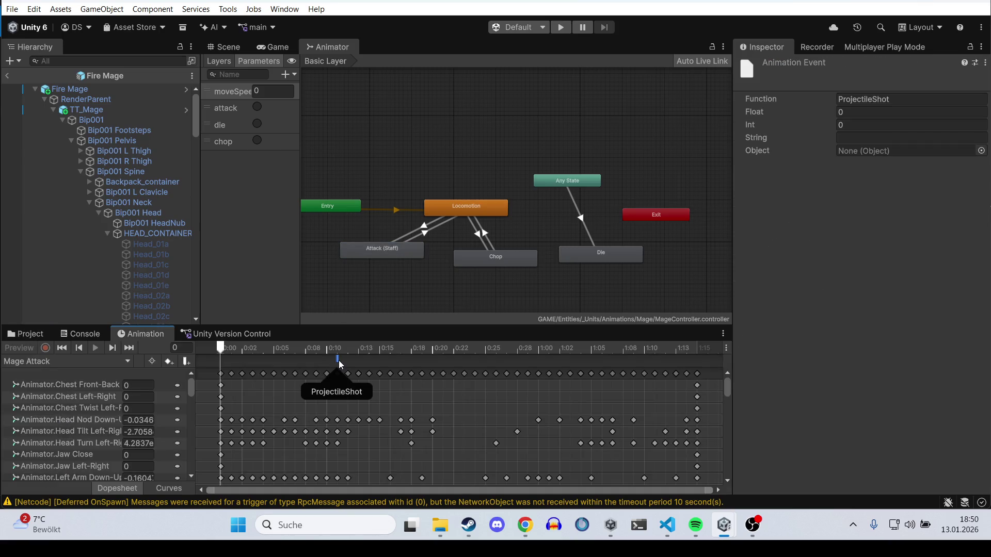
click(401, 254)
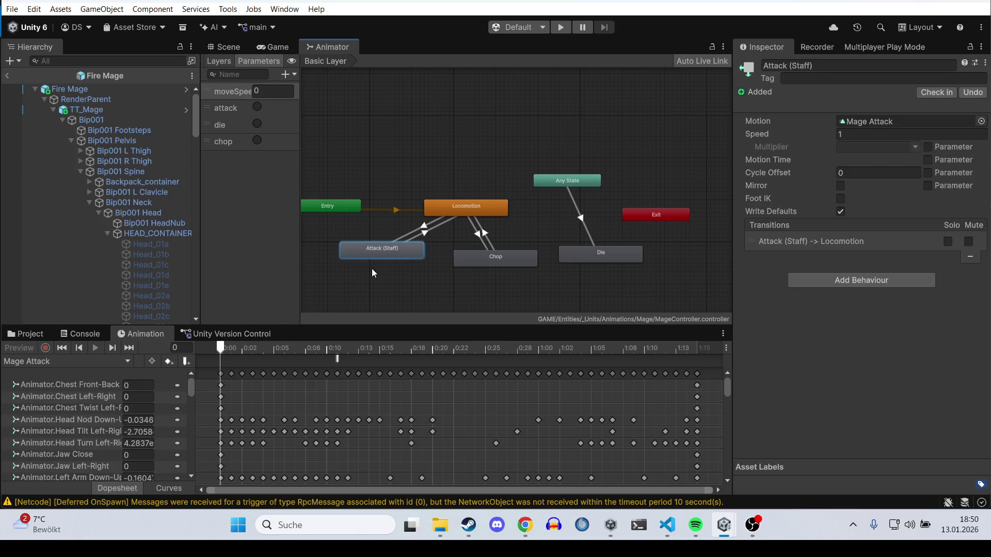
Step: Locate Mage Attack in the project, then browse into AssetPacks > ToonyTinyPeople
click(857, 127)
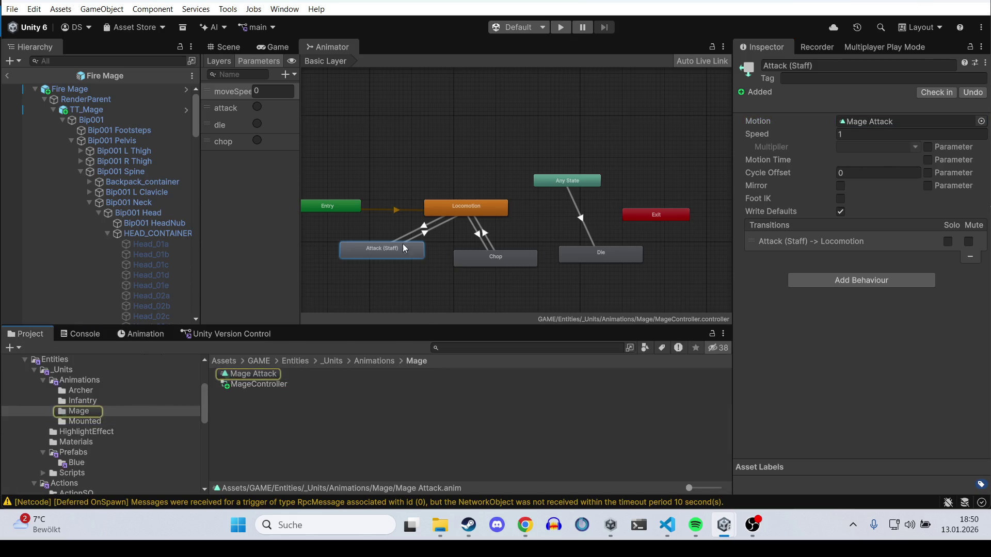
scroll(132, 402, down, 5)
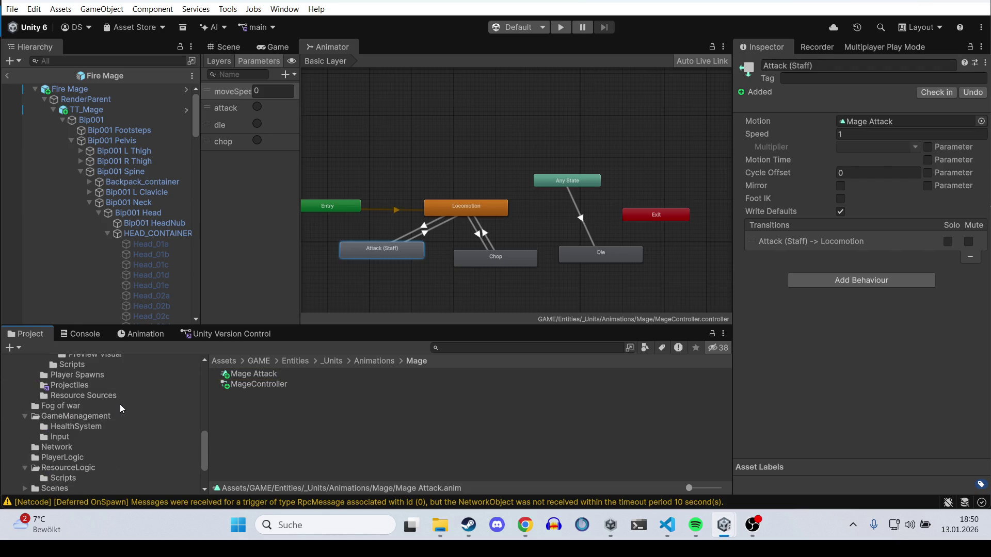
scroll(119, 408, up, 5)
click(231, 363)
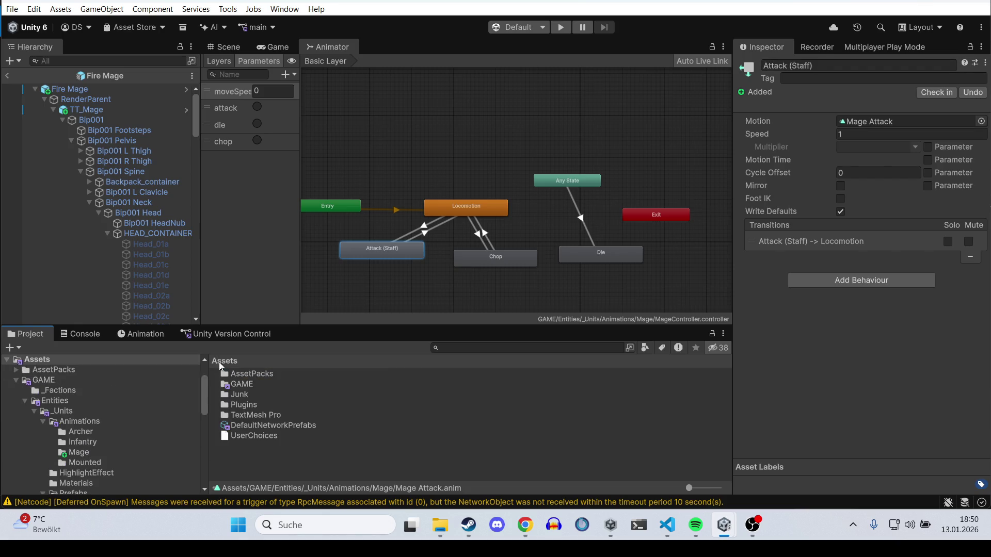
double_click(248, 375)
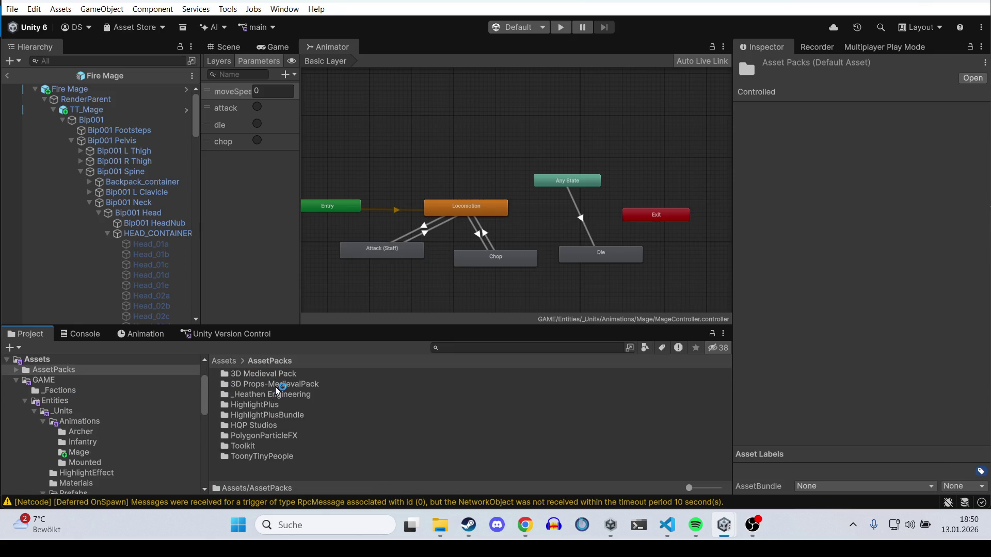
click(274, 386)
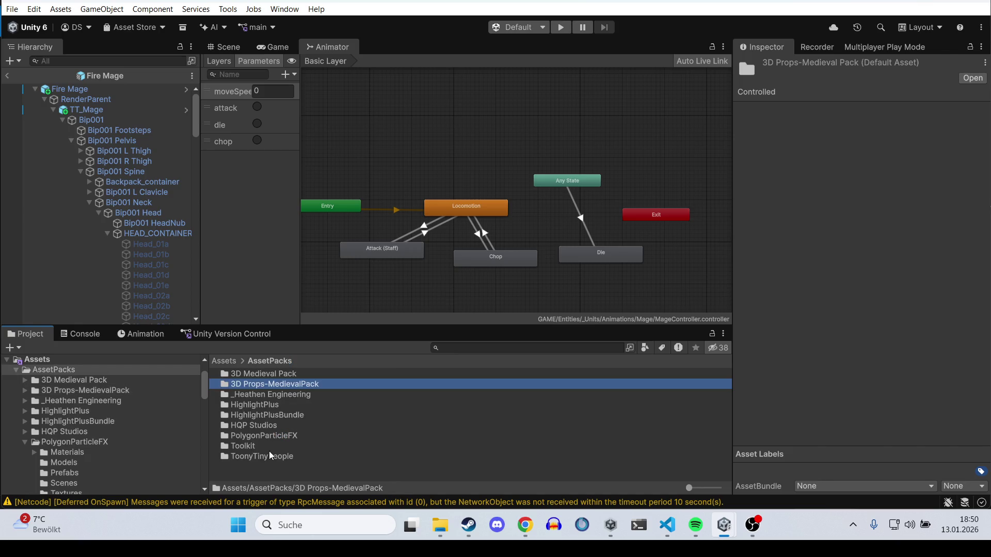
double_click(268, 456)
Step: Go through TT_RTS_Standard > animation > animation_infantry > Staff and preview staff_04_attack_A enlarged
double_click(261, 374)
double_click(266, 375)
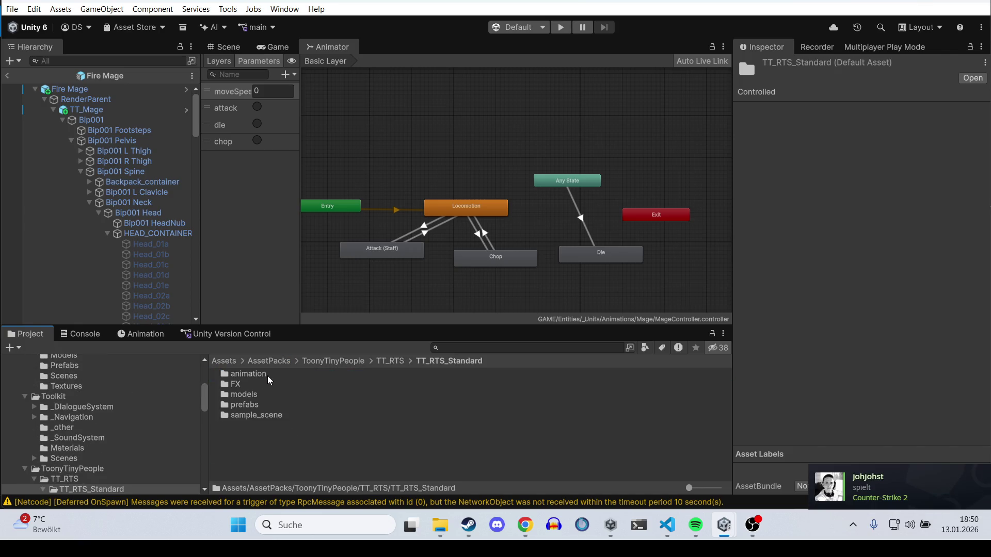
double_click(262, 374)
double_click(265, 384)
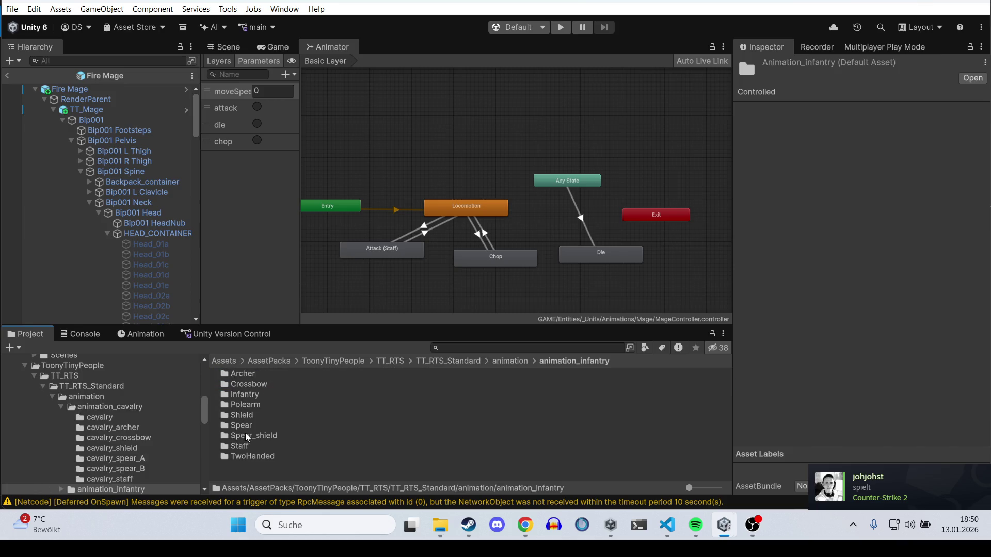
double_click(240, 445)
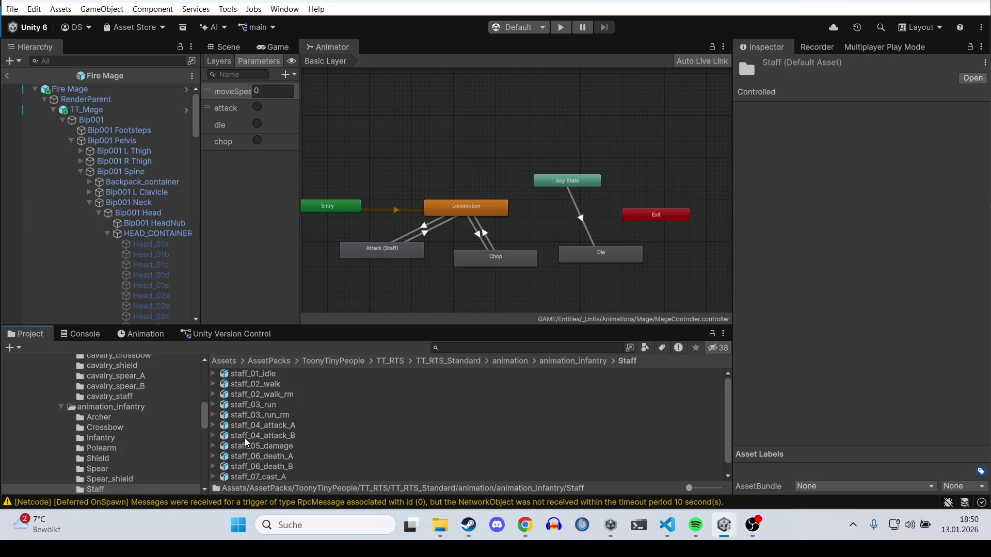
click(263, 425)
drag(807, 391, 807, 246)
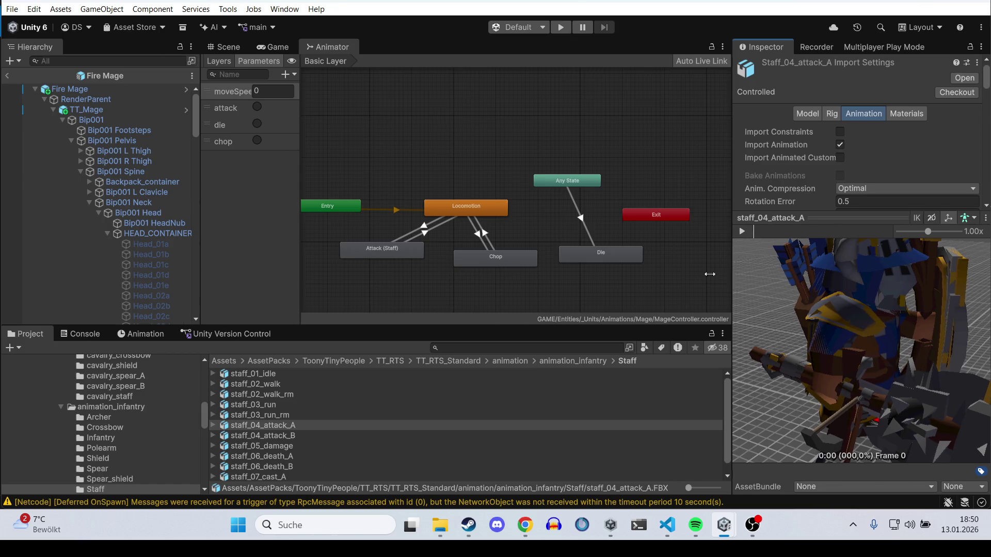
Step: Widen the Inspector, put the Fire Mage model in the preview, and play staff_04_attack_A
drag(737, 280, 464, 281)
click(76, 92)
drag(75, 94, 671, 316)
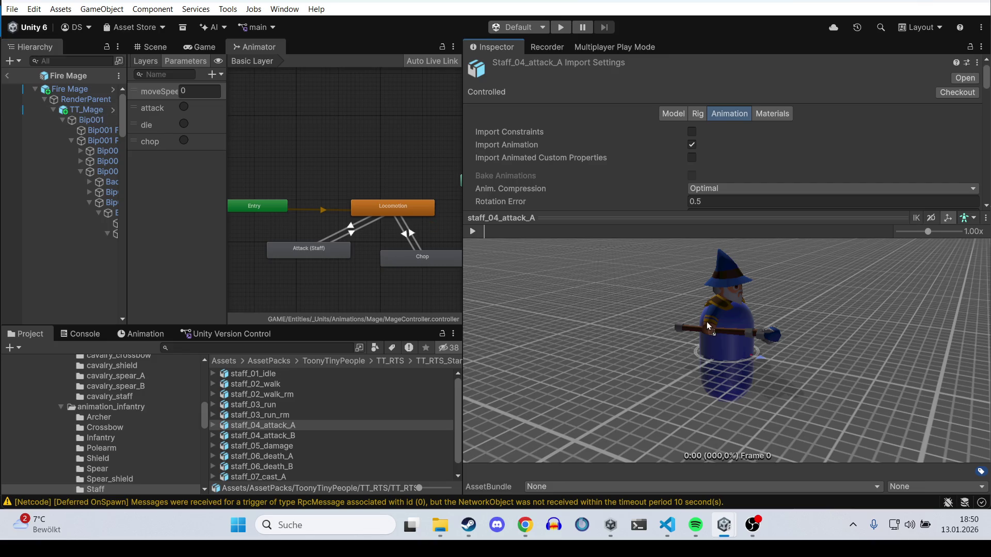
scroll(594, 260, up, 5)
click(472, 231)
scroll(764, 368, down, 5)
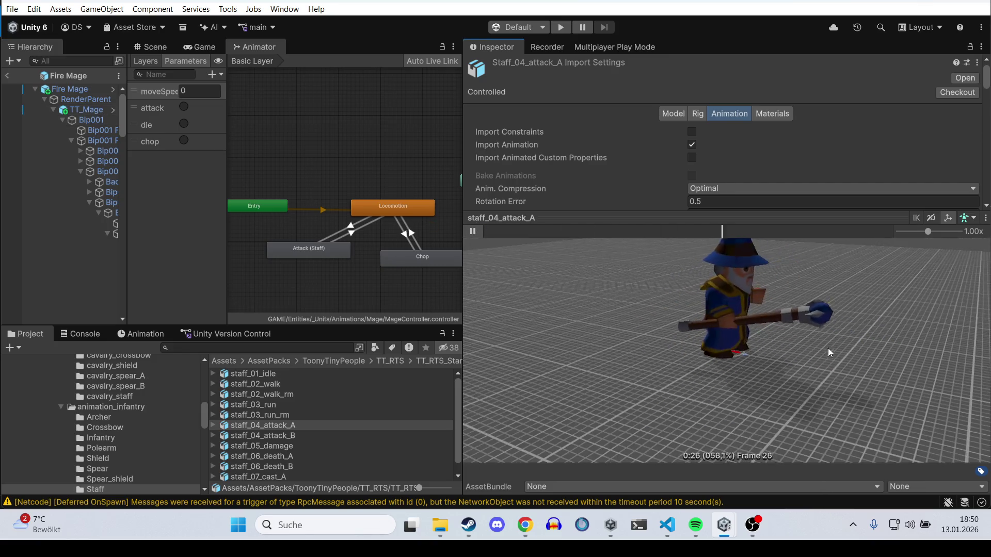
Step: Compare staff_04_attack_B, staff_07_cast_A and staff_07_cast_B, then replay staff_04_attack_A
click(320, 435)
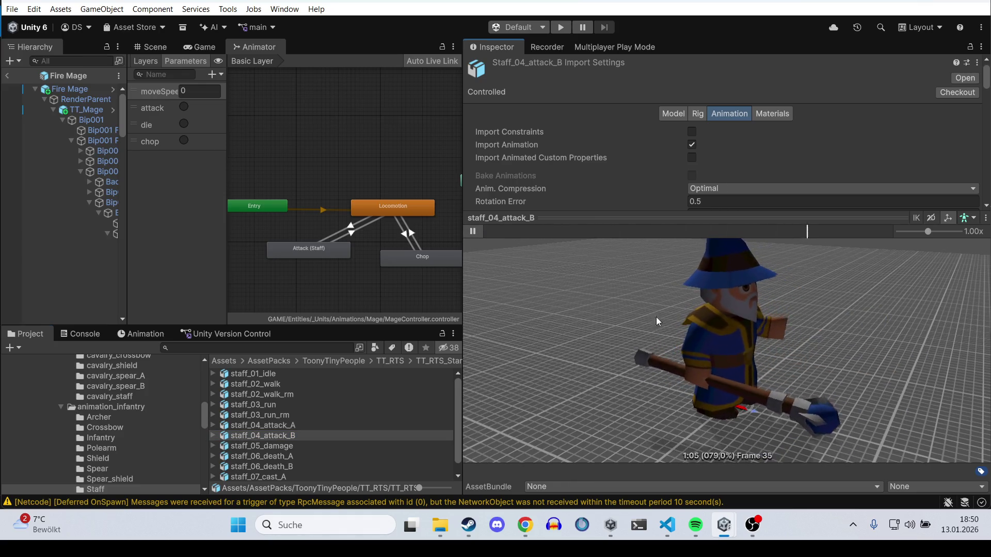
click(291, 424)
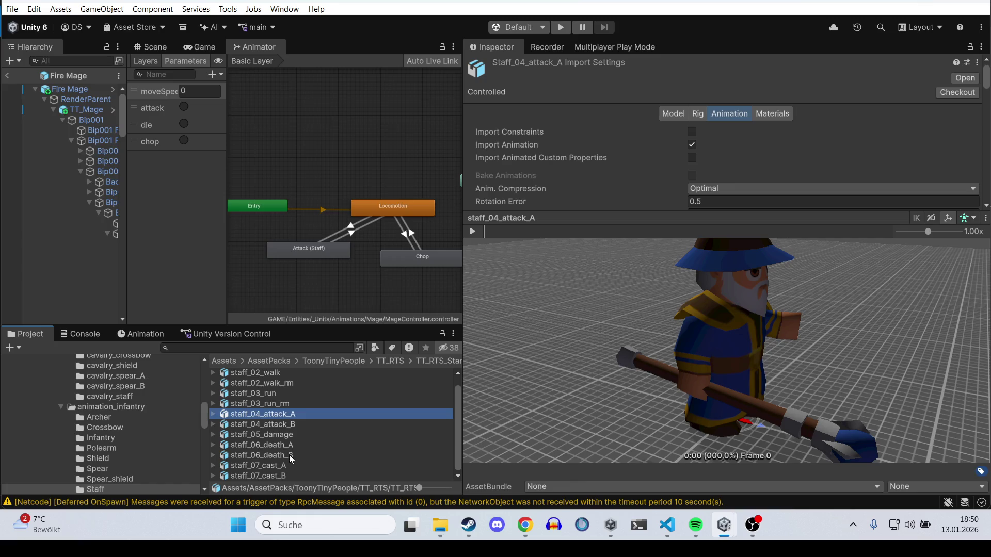
click(289, 465)
click(473, 232)
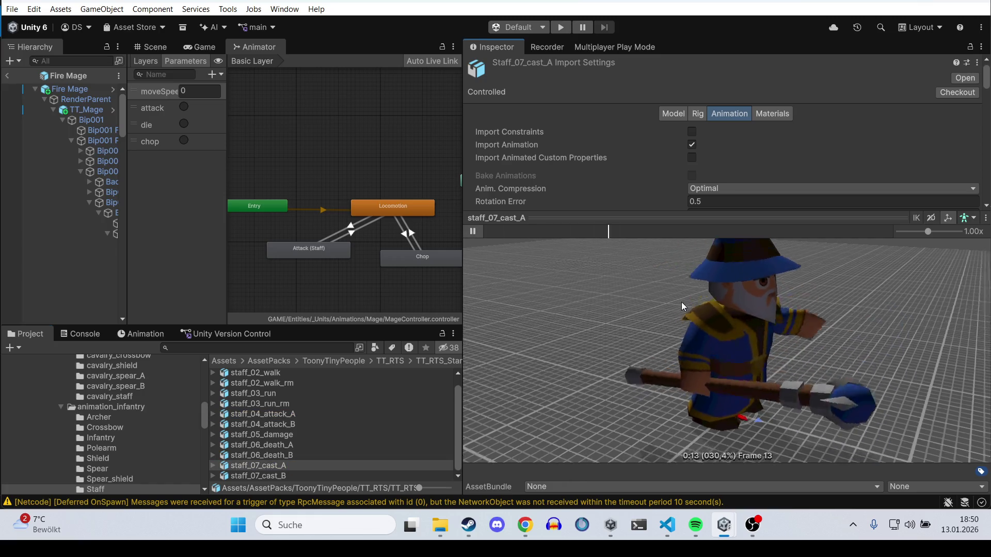
click(297, 475)
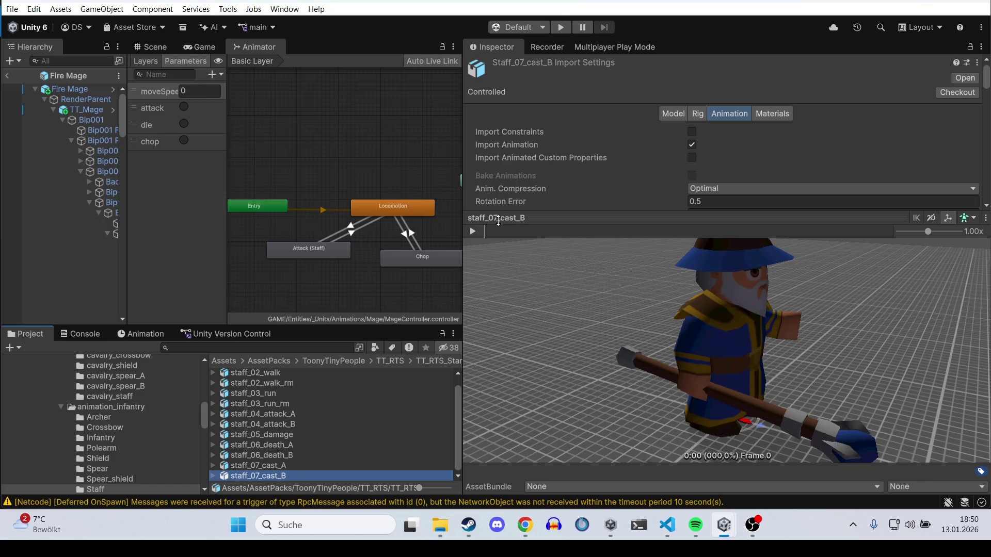
click(472, 231)
scroll(708, 355, down, 4)
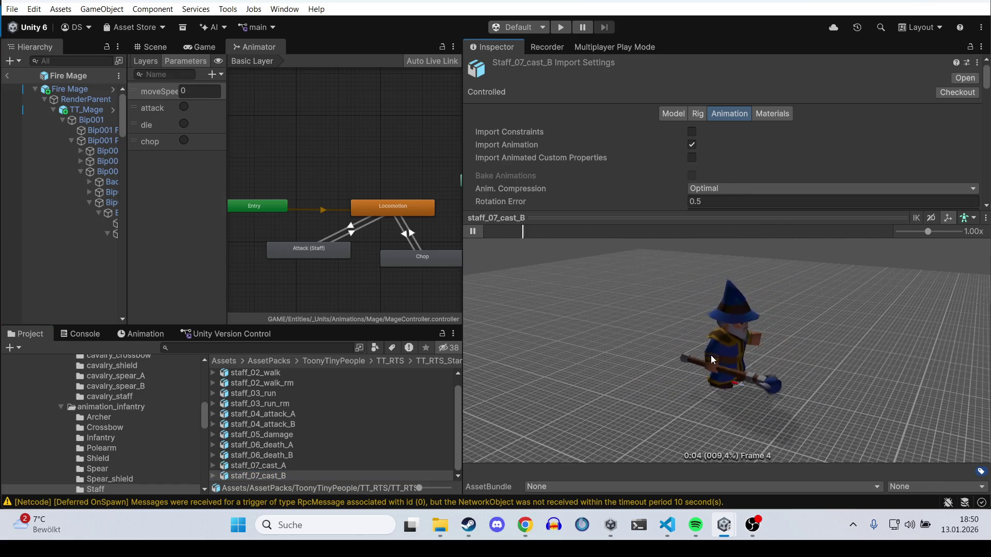
click(290, 414)
click(474, 231)
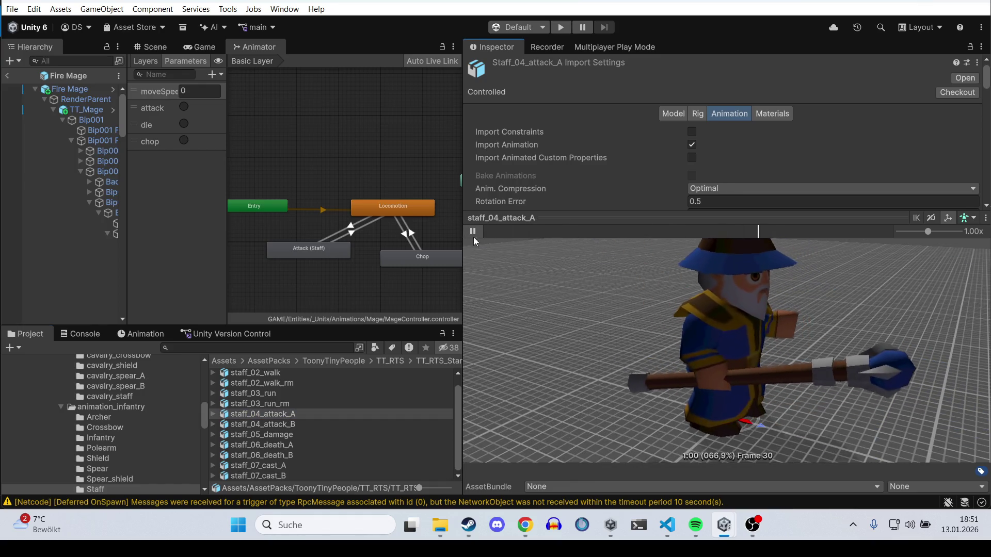
Step: Check the Attack (Staff) state, then duplicate staff_04_attack_A
click(311, 252)
click(282, 419)
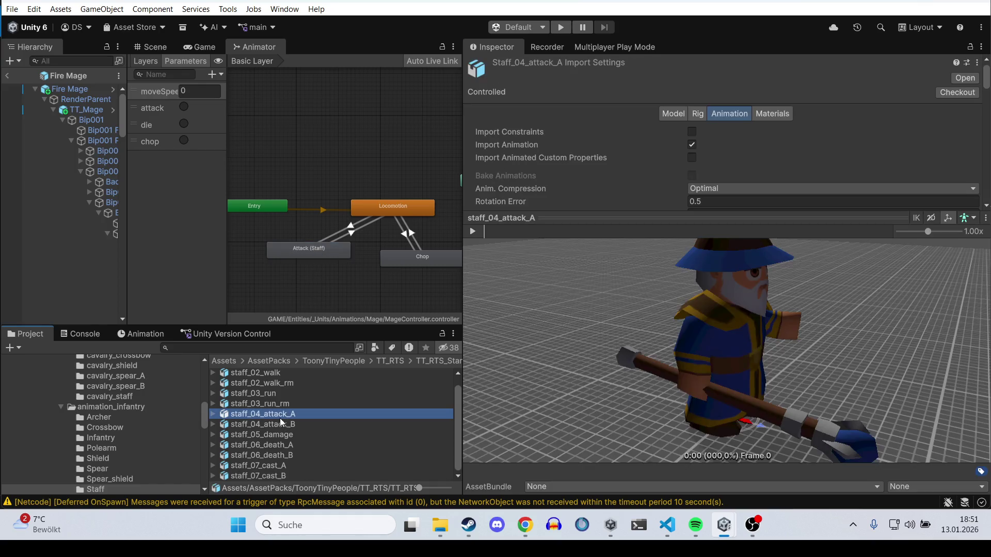
key(ctrl+d)
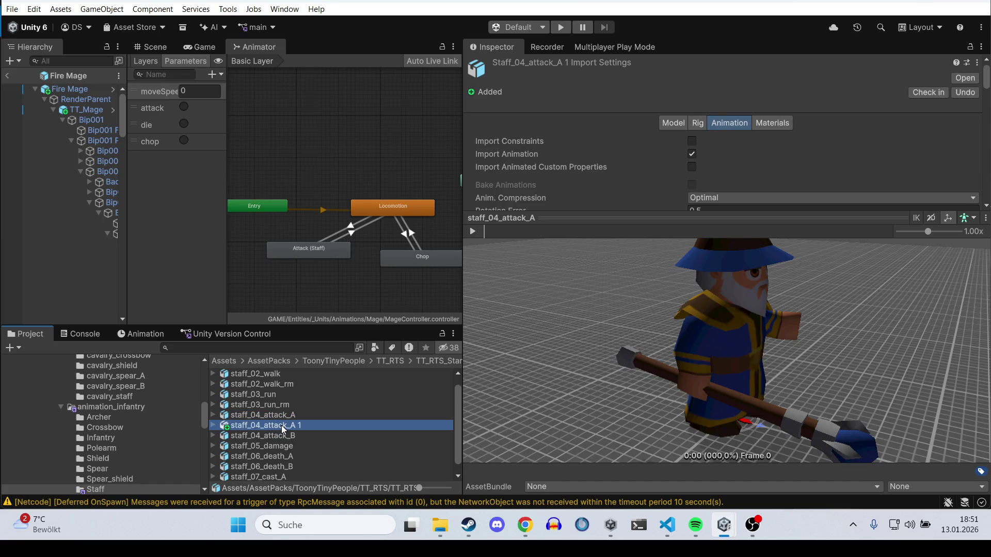
Step: Collapse the AssetPacks and Buildings folders and move the duplicate clip into the Mage folder
scroll(137, 413, up, 15)
click(18, 424)
scroll(54, 429, down, 5)
scroll(103, 426, down, 10)
scroll(110, 436, up, 5)
scroll(109, 430, up, 2)
click(31, 432)
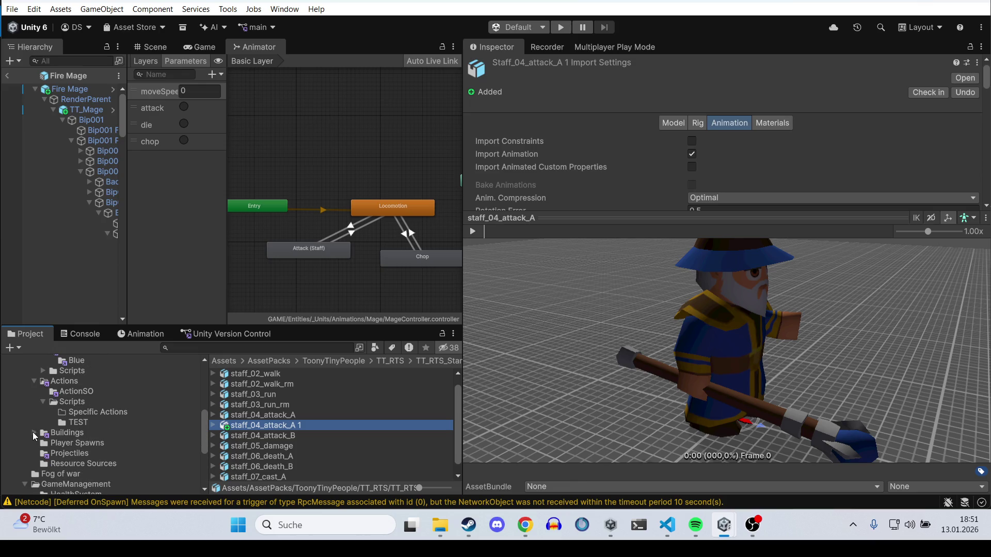
scroll(32, 432, up, 2)
scroll(76, 425, up, 4)
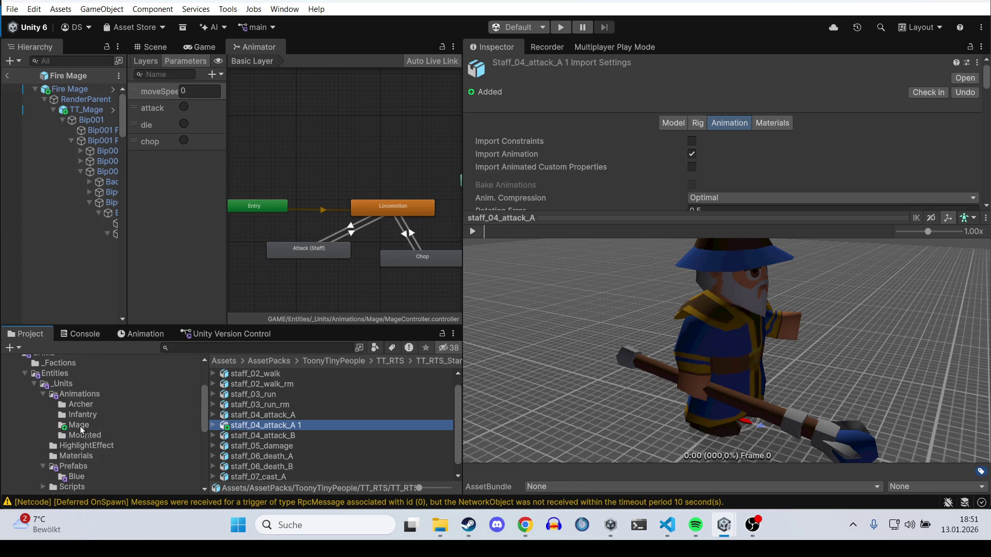
drag(76, 424, 77, 425)
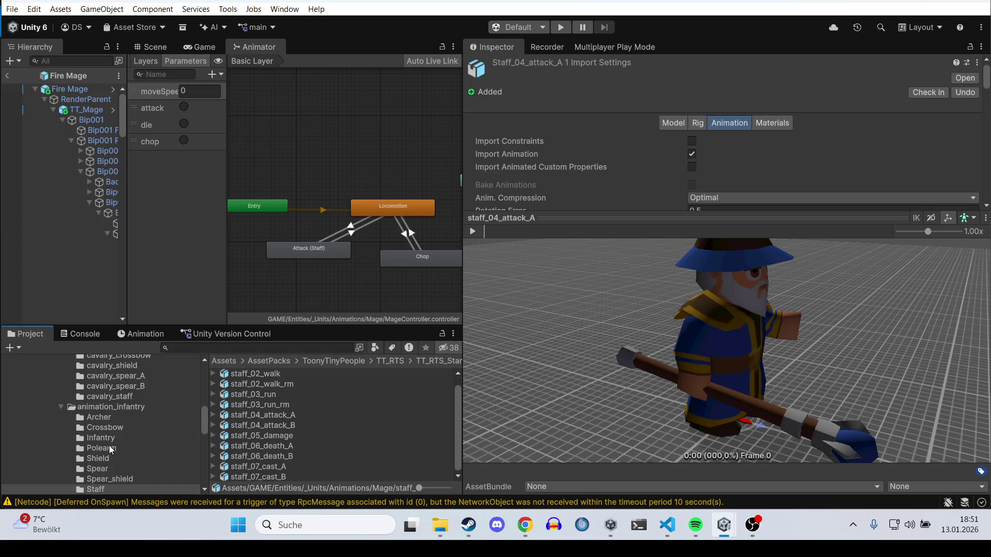
Step: Browse to GAME > Entities > _Units > Animations > Mage and select MageController
click(234, 360)
double_click(248, 390)
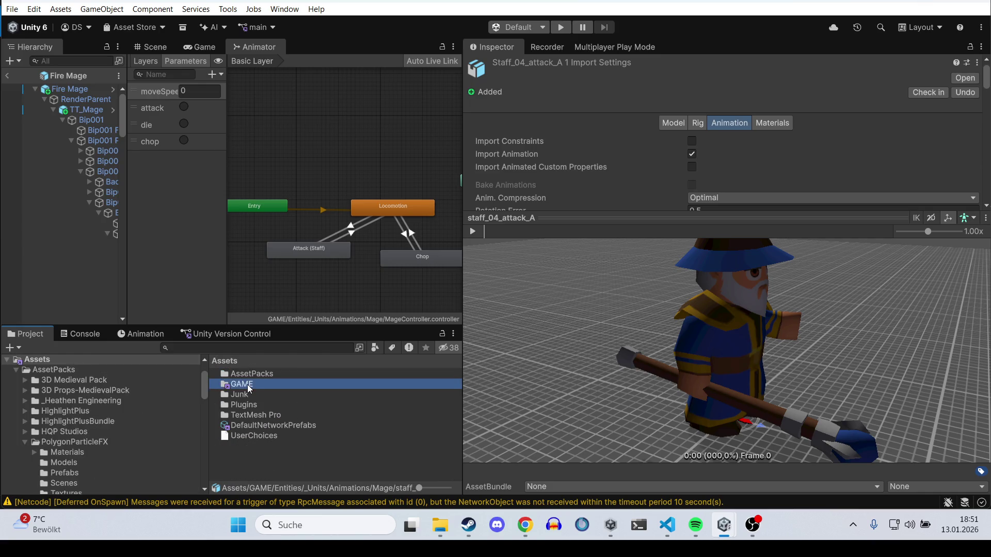
double_click(248, 385)
double_click(251, 375)
double_click(252, 375)
double_click(251, 391)
click(262, 385)
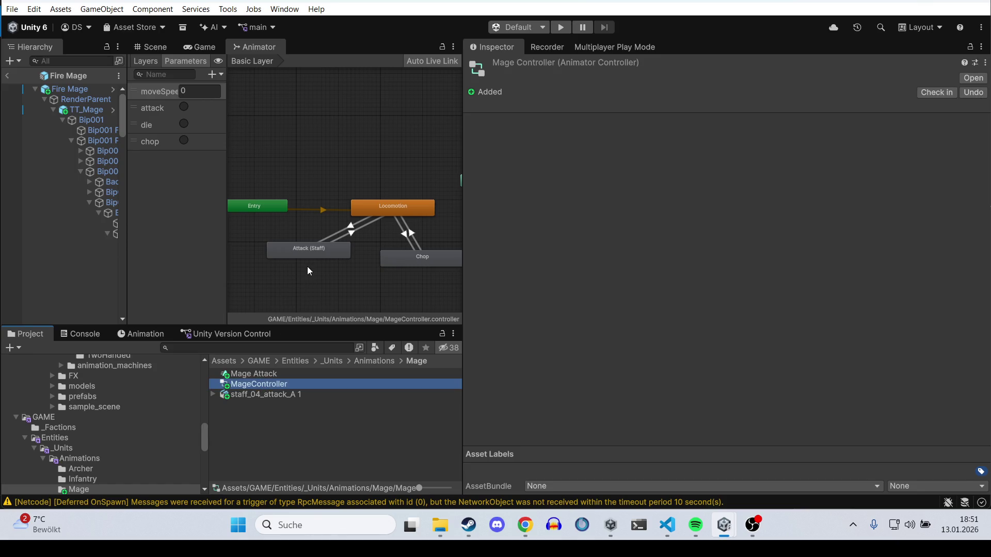
Step: Extract a standalone staff_04_attack_A clip from staff_04_attack_A 1, keeping the duplicate asset
click(320, 256)
drag(475, 299, 791, 124)
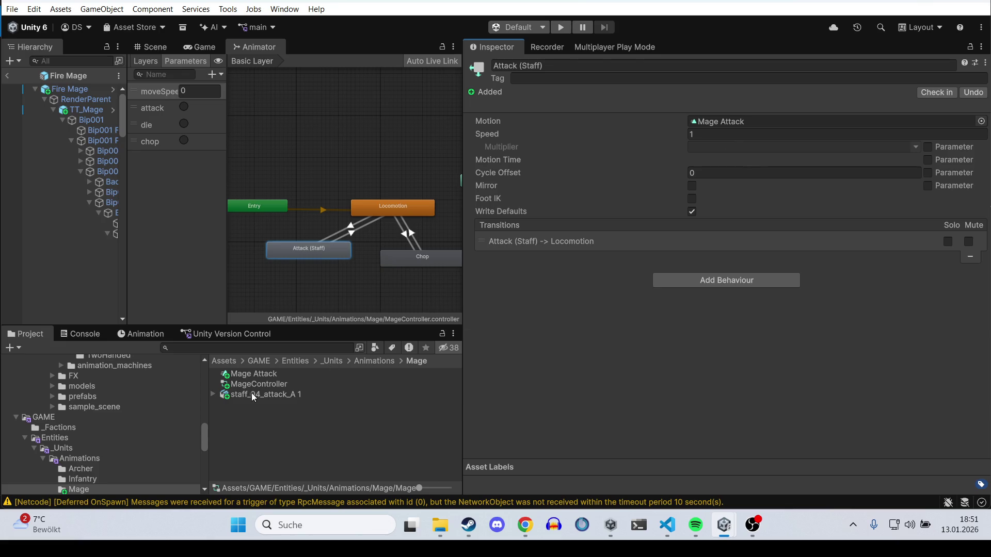
click(213, 395)
click(265, 415)
key(ctrl+d)
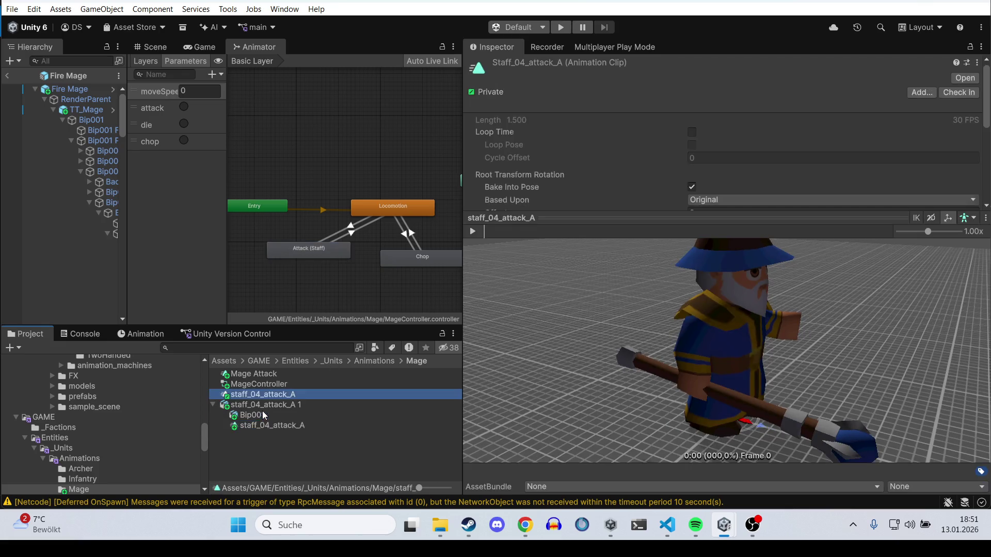
right_click(264, 402)
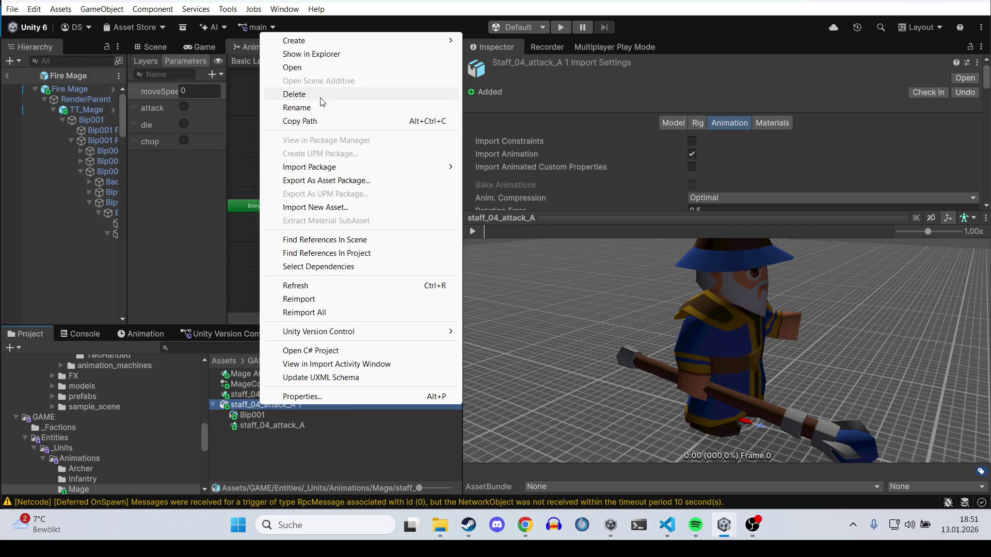
click(318, 95)
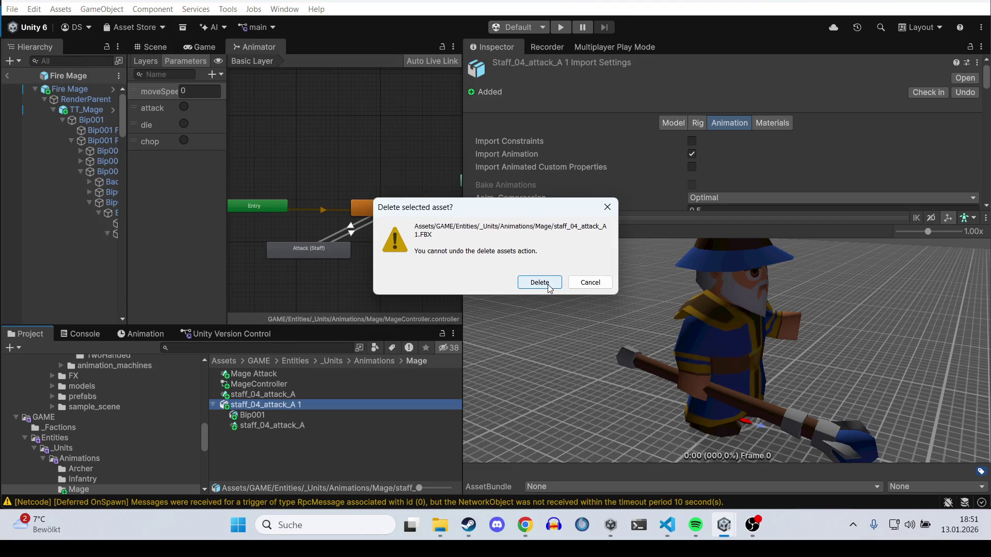
click(573, 285)
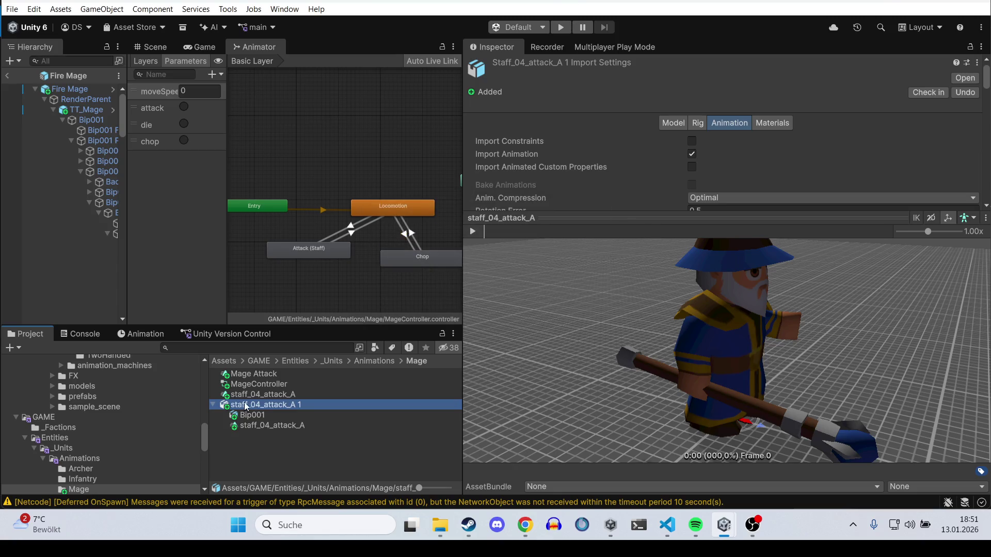
click(215, 405)
click(261, 377)
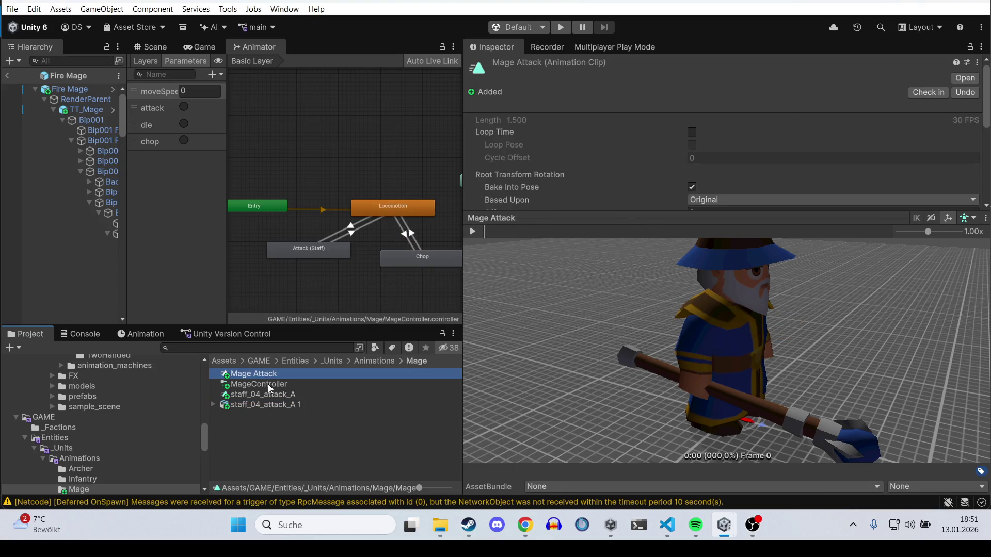
Step: Make Attack (Staff) play staff_04_attack_A and delete the old Mage Attack clip
click(309, 249)
drag(263, 394, 732, 124)
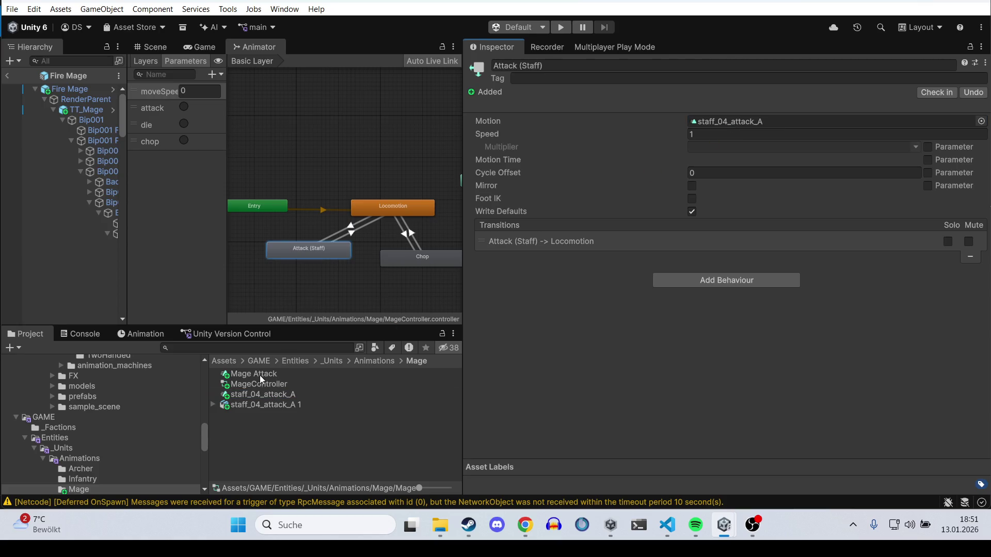
right_click(259, 377)
click(289, 63)
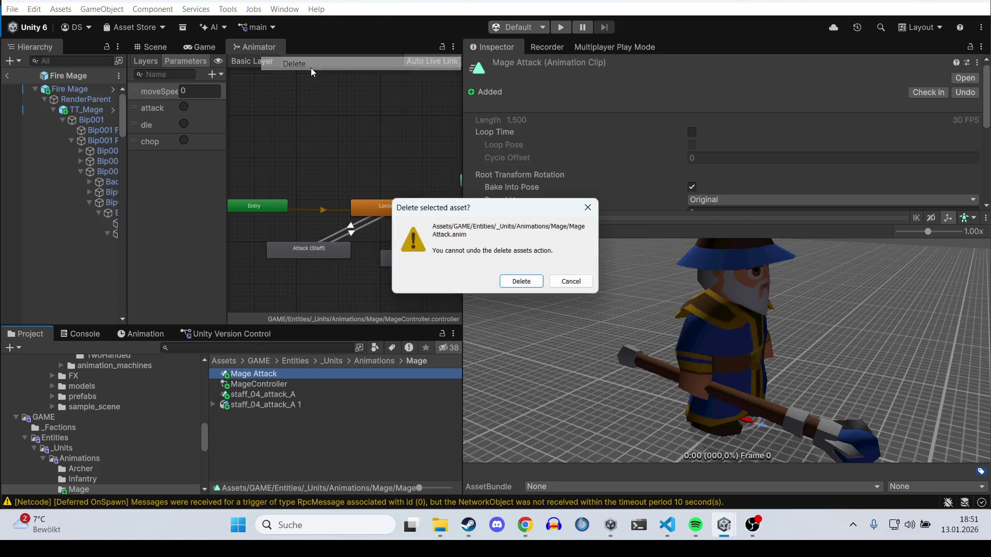
click(521, 283)
Step: Rename staff_04_attack_A to Mage Attack Staff and locate it from the Attack (Staff) state
right_click(282, 384)
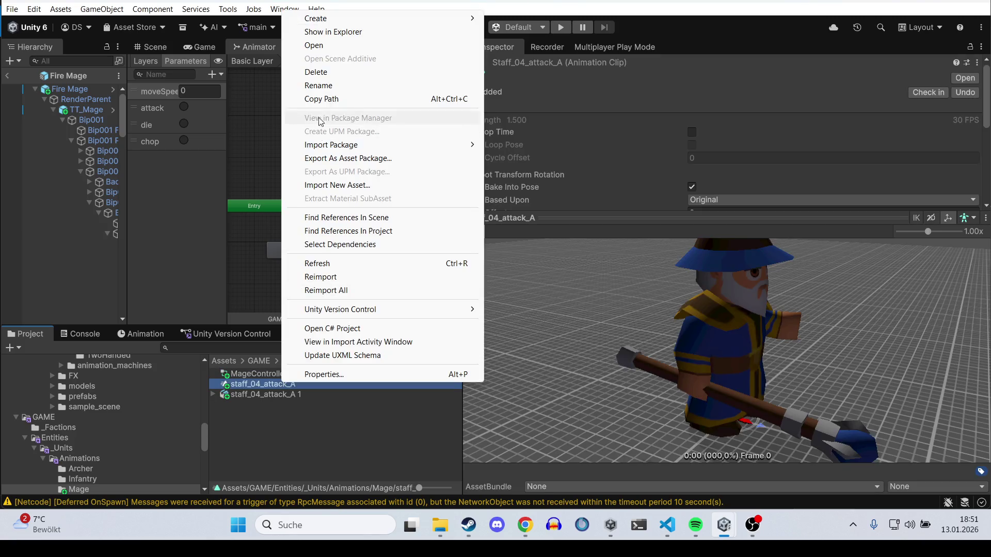
click(333, 88)
text(Mage A)
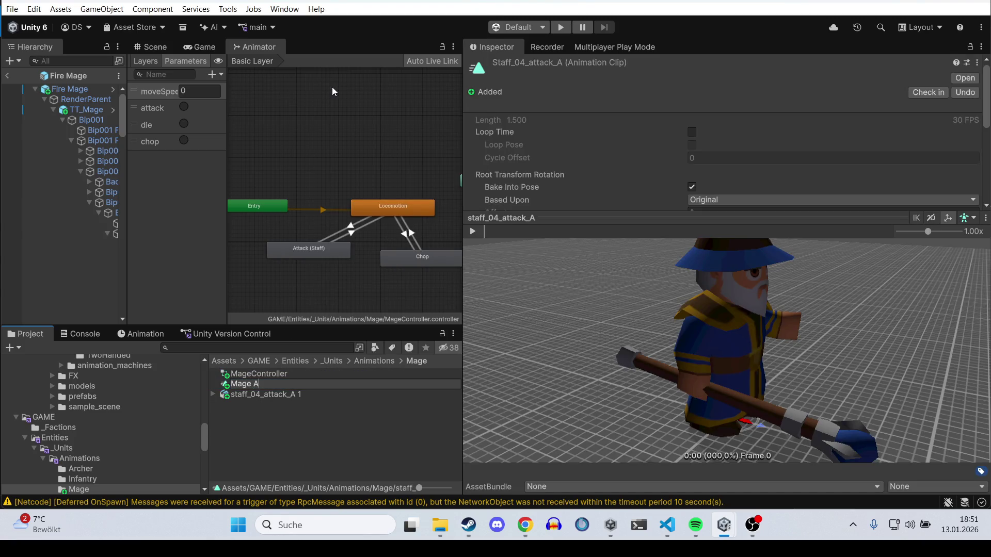
text(taff)
key(Return)
click(350, 249)
click(765, 122)
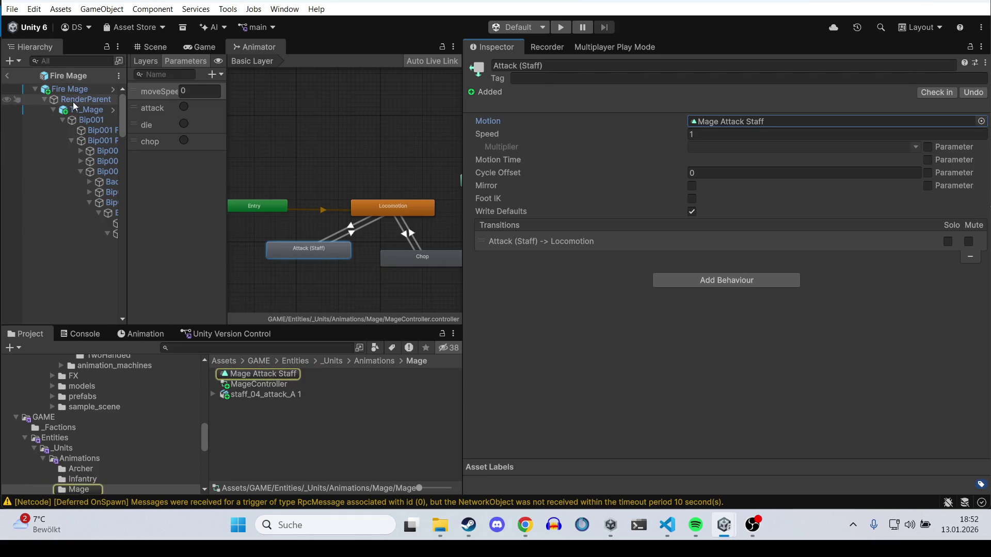
Step: Select TT_Mage, enlarge the Scene view, and preview infantry_04_attack_A in the timeline
click(83, 110)
drag(127, 153, 210, 153)
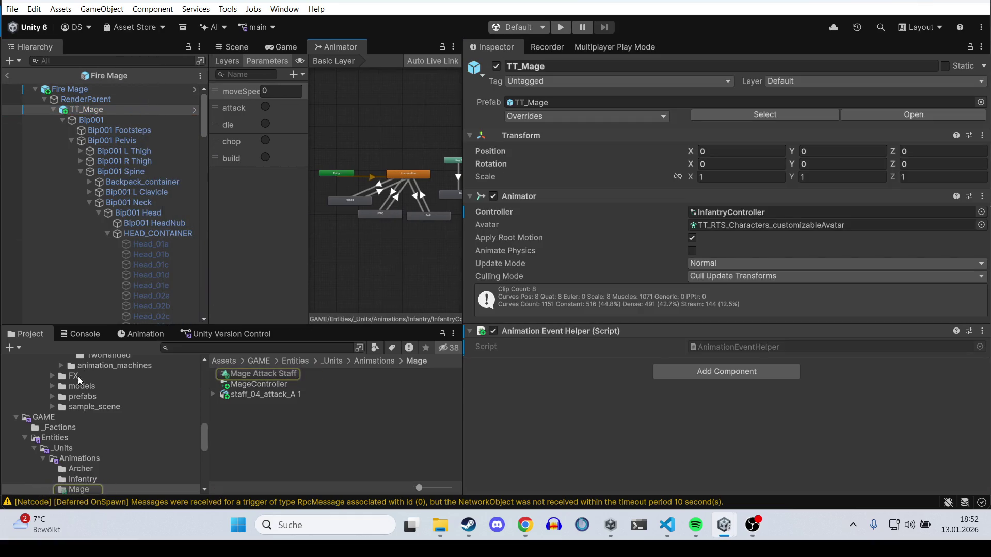
click(140, 334)
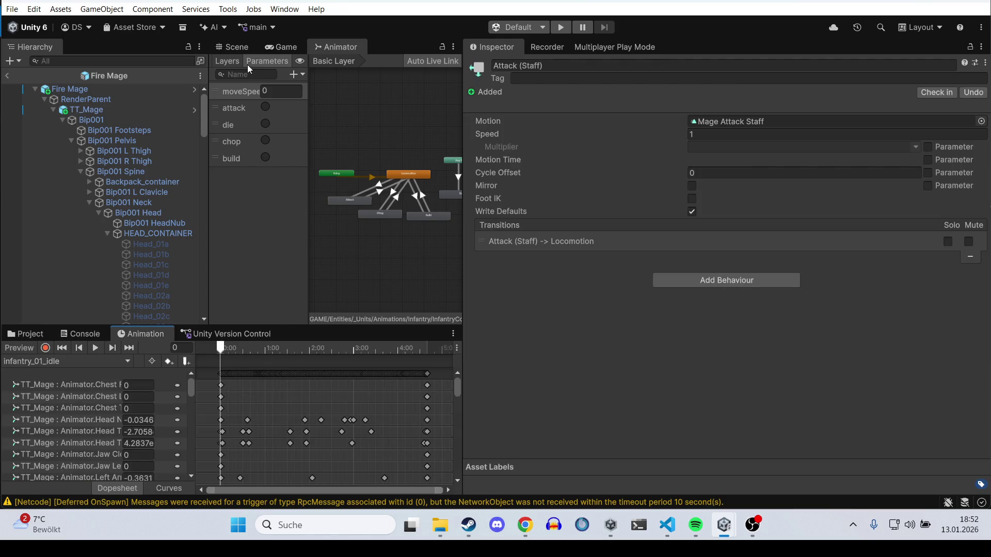
click(241, 48)
drag(460, 94, 835, 96)
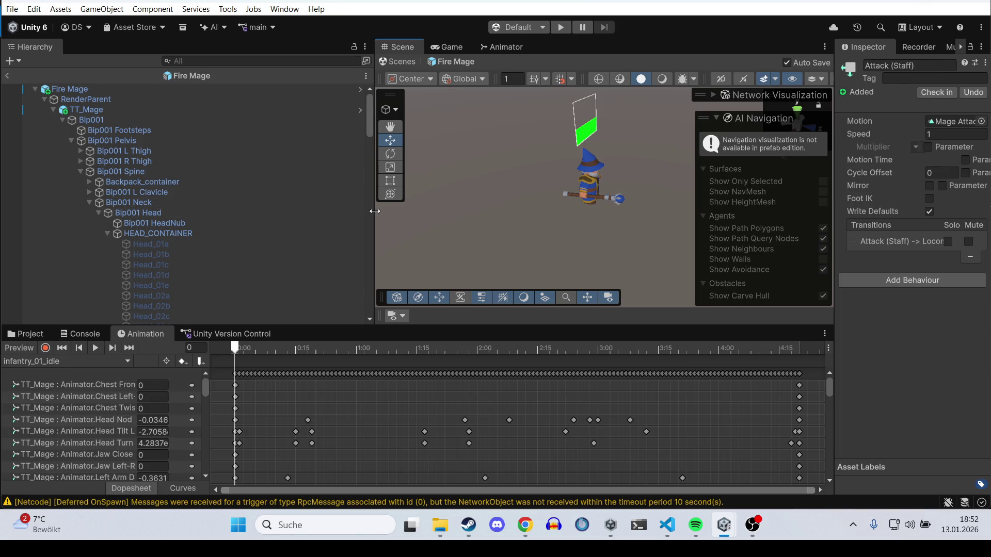
drag(374, 211, 165, 211)
key(space)
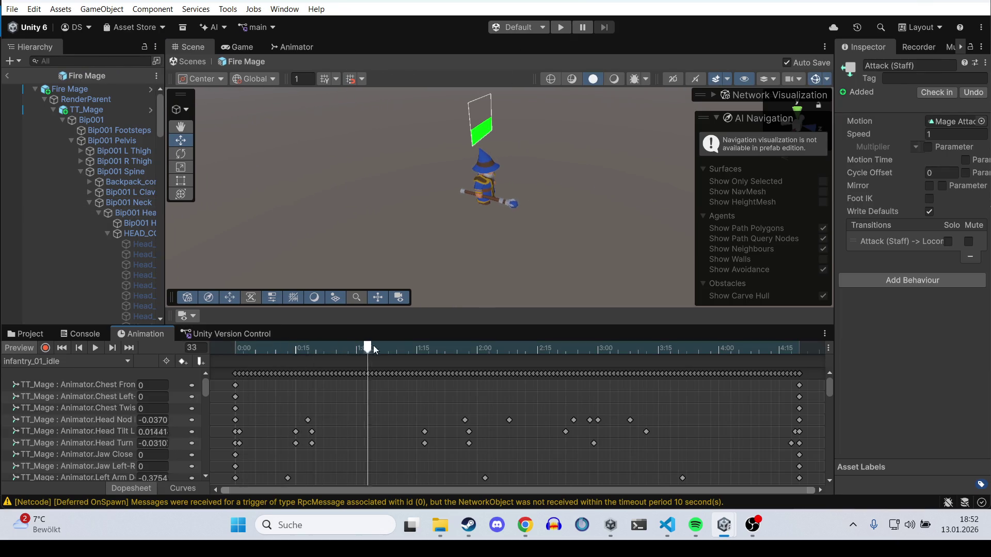
click(416, 348)
click(303, 348)
click(76, 362)
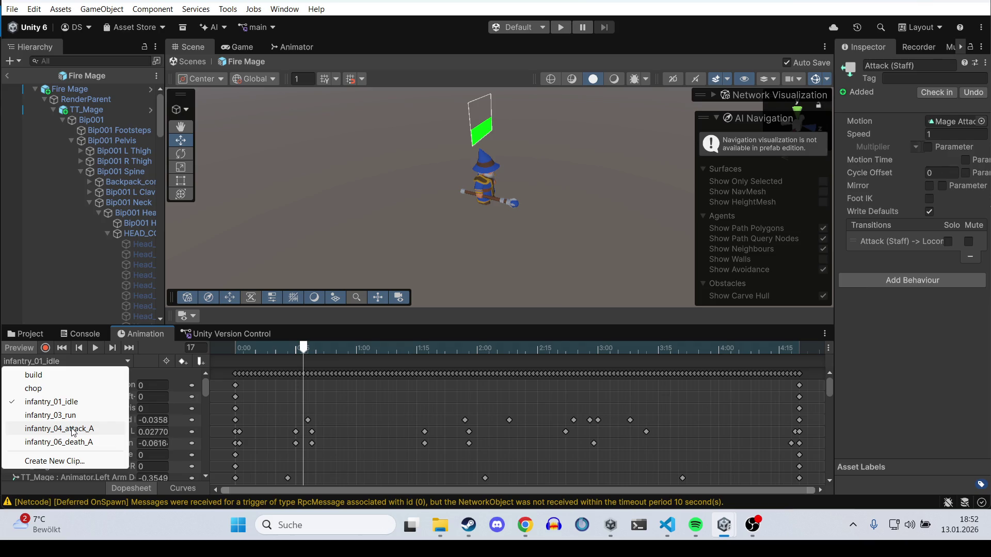
click(74, 430)
Step: Set TT_Mage's Animator Controller to MageController and load Mage Attack Staff at frame 14
click(92, 110)
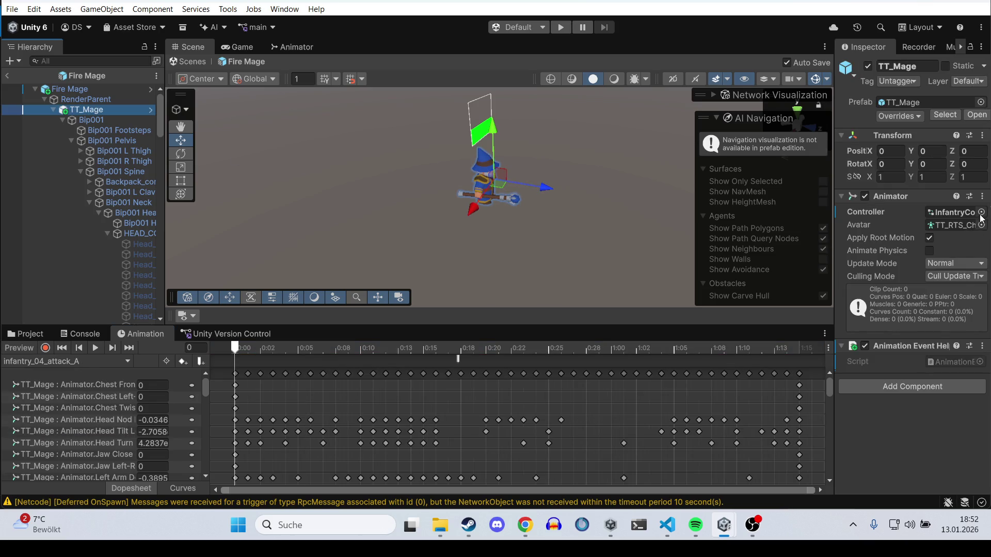
click(981, 212)
click(800, 261)
double_click(800, 261)
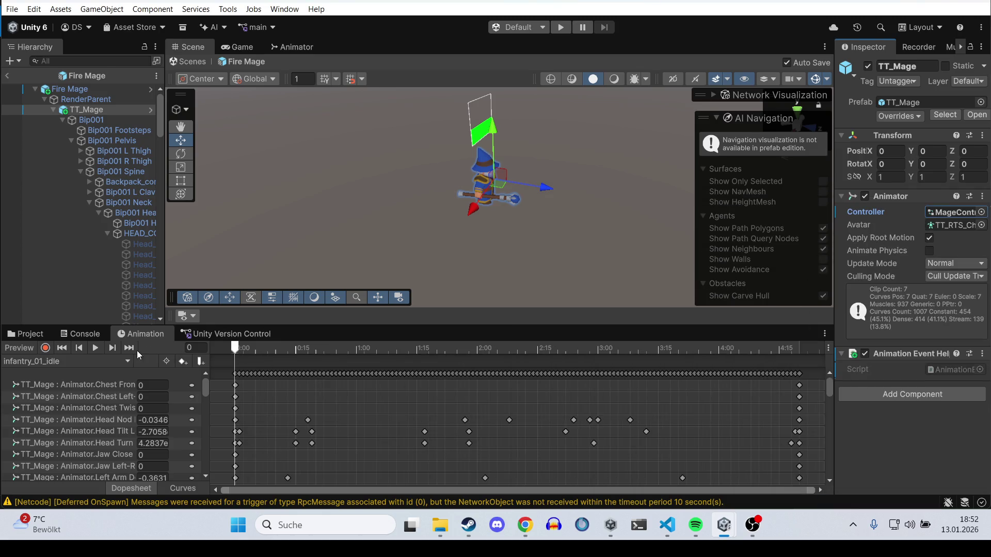
click(123, 361)
click(31, 427)
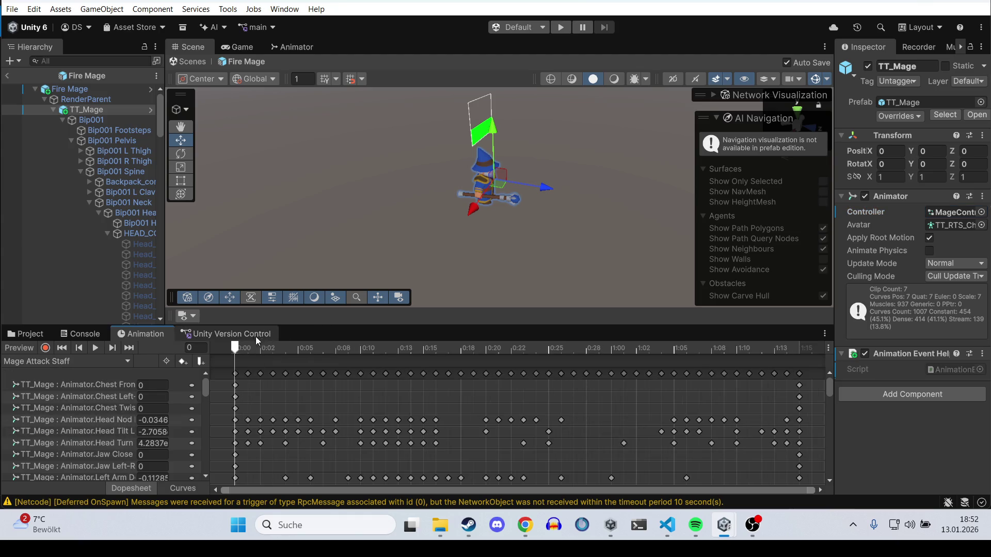
drag(238, 349, 408, 352)
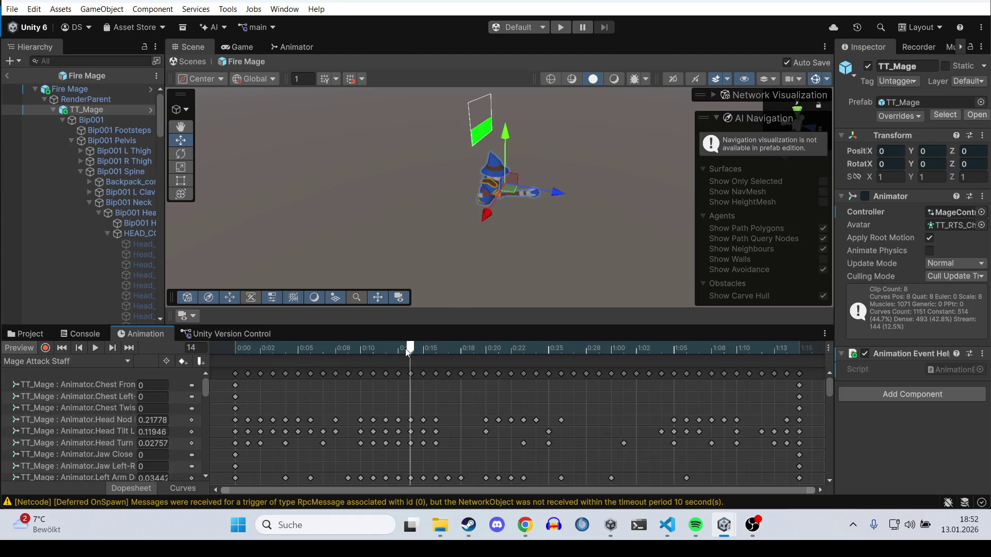
Step: Add a frame-14 event calling an AnimationEventHelper method, then exit the Fire Mage prefab
click(200, 362)
click(956, 101)
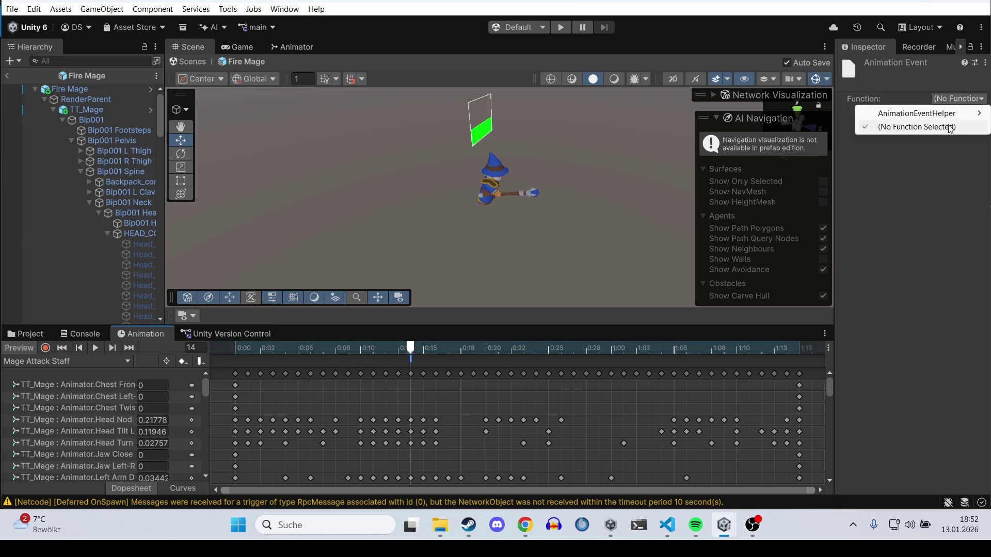
mouse_move(908, 113)
mouse_move(828, 116)
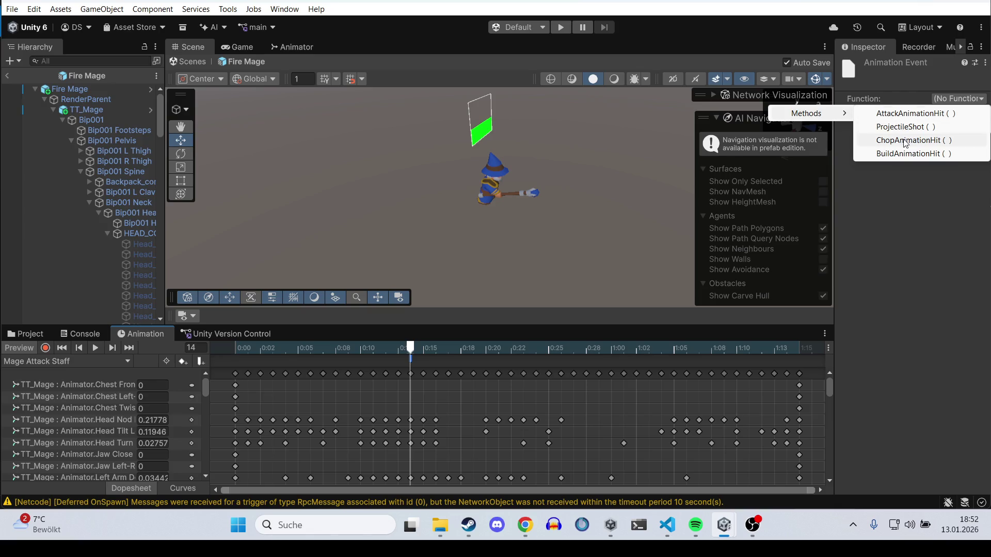
click(895, 127)
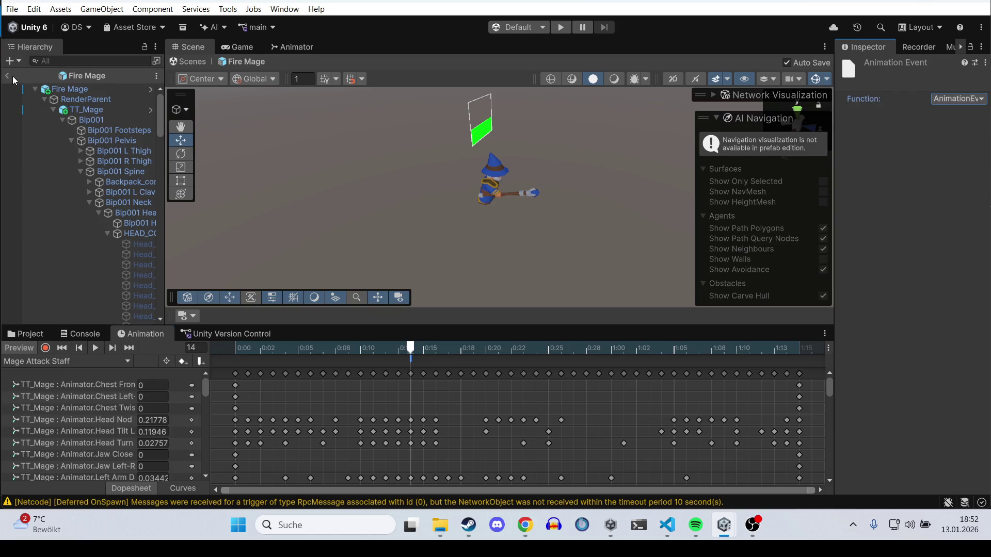
click(7, 75)
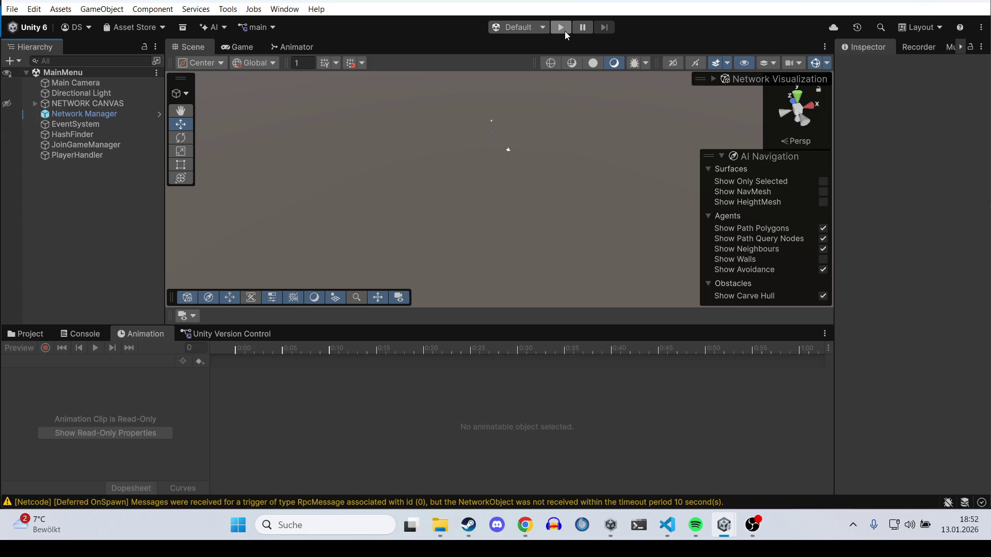
Step: Open the Network Player Prefab from the GAME > PlayerLogic folder
click(40, 335)
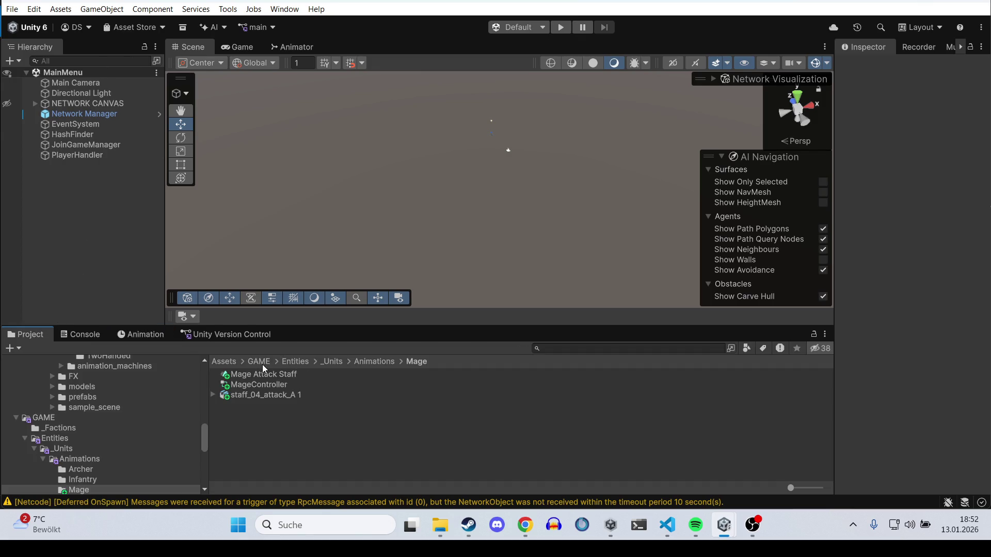
click(295, 363)
click(242, 361)
click(257, 388)
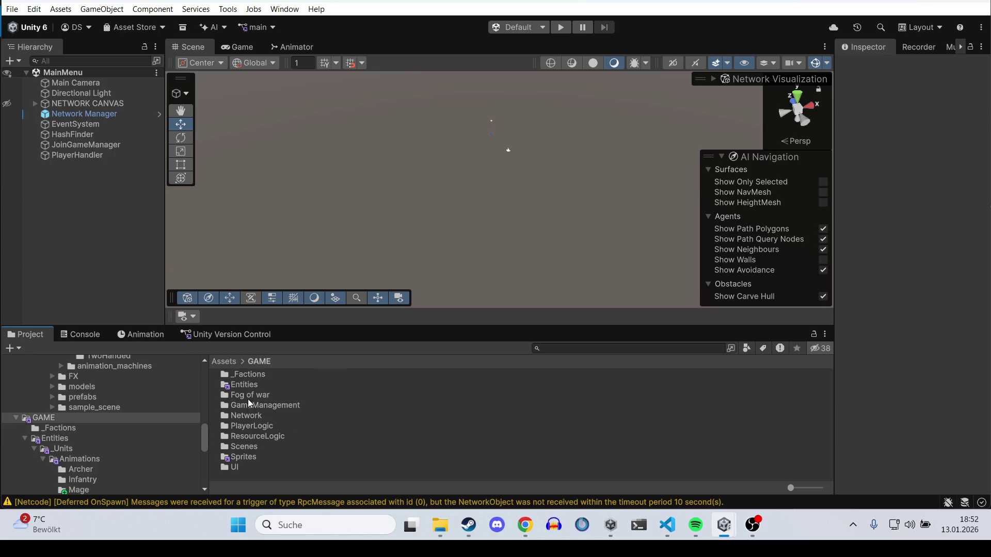
double_click(251, 426)
double_click(248, 384)
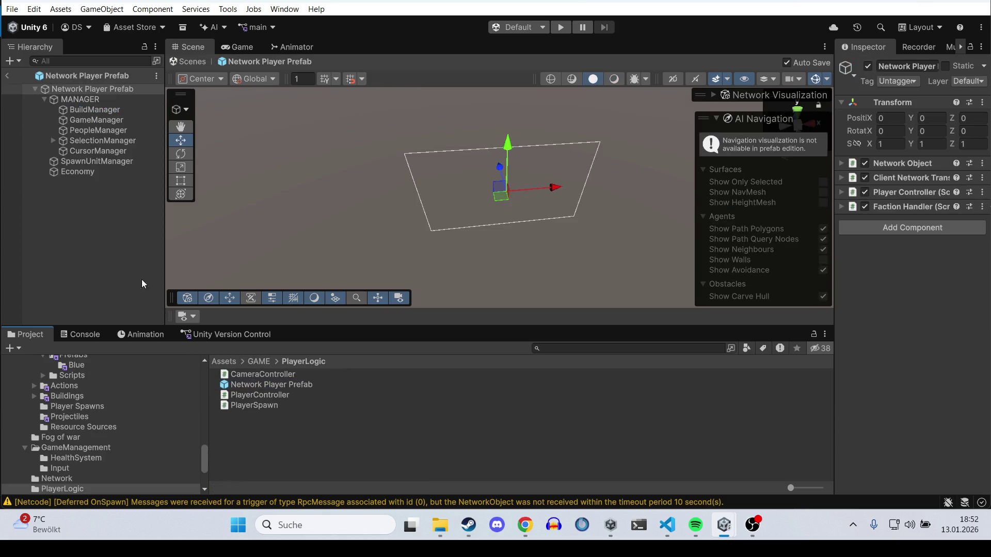
Step: Raise Economy's Starting Resource Amount to 10 and enter play mode
click(88, 174)
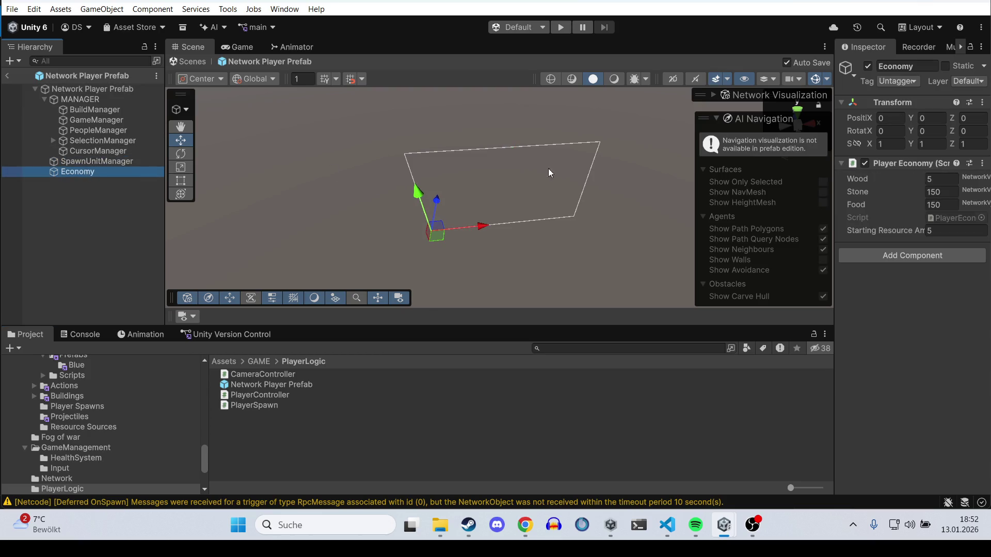
click(942, 178)
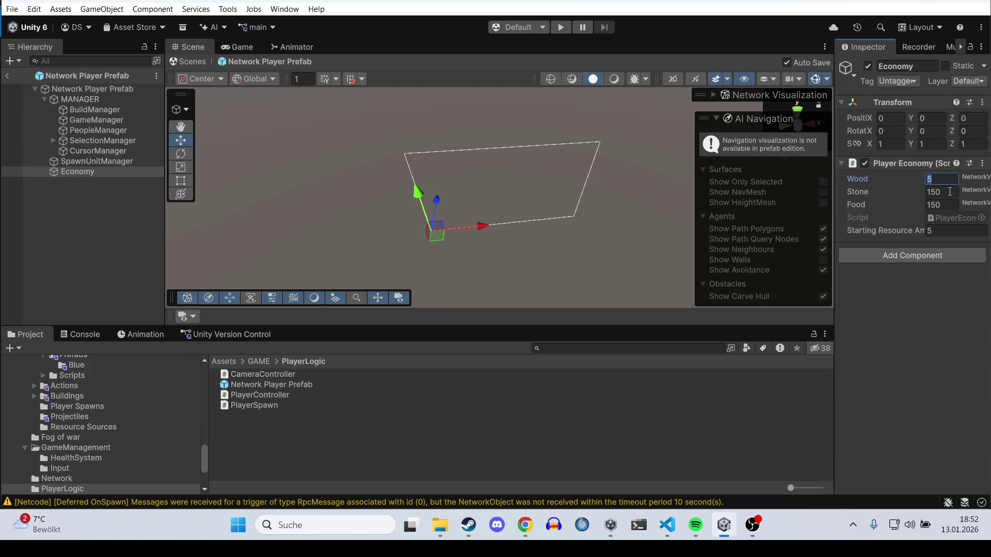
click(949, 233)
text(10)
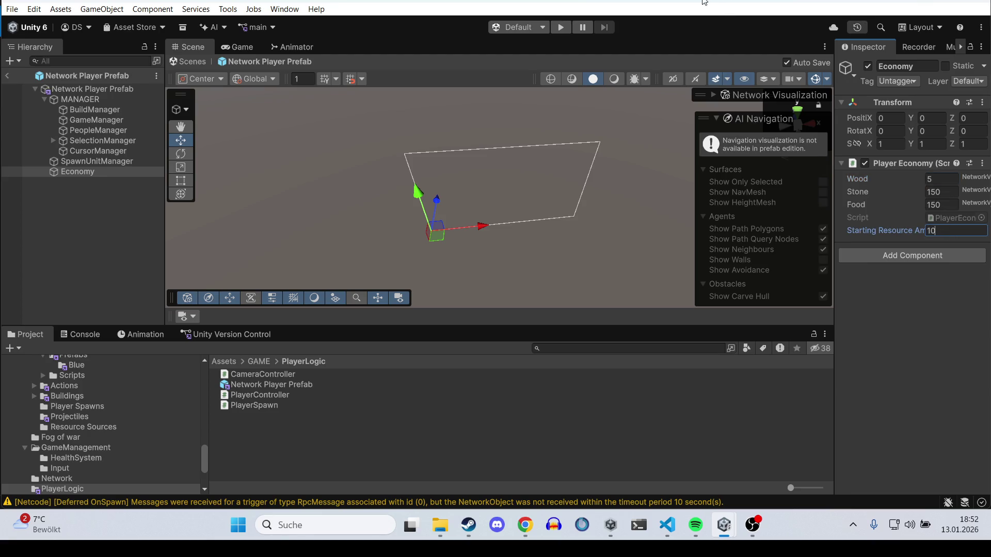
click(564, 27)
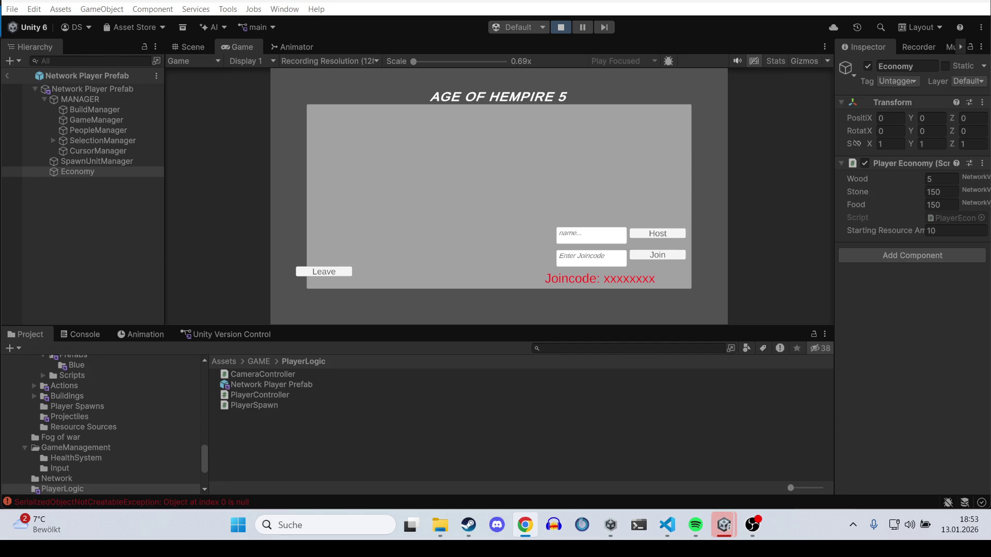
Step: Host a game, start the match, and place a building near the town hall
click(663, 234)
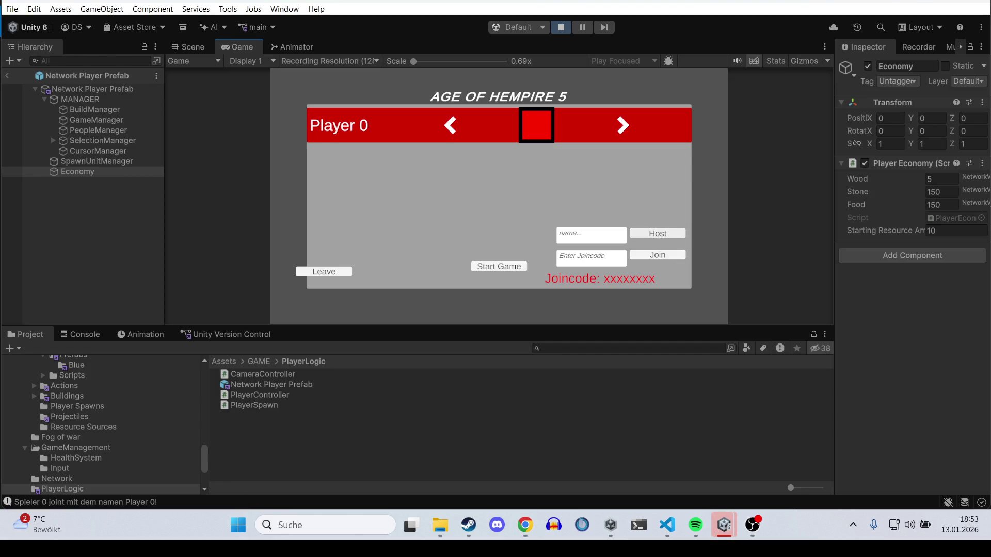
click(525, 525)
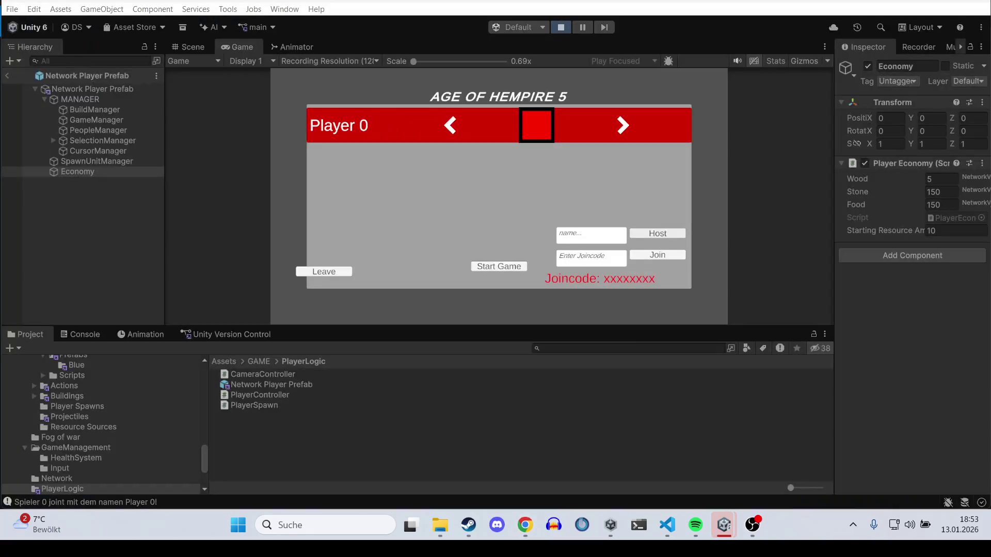
click(492, 268)
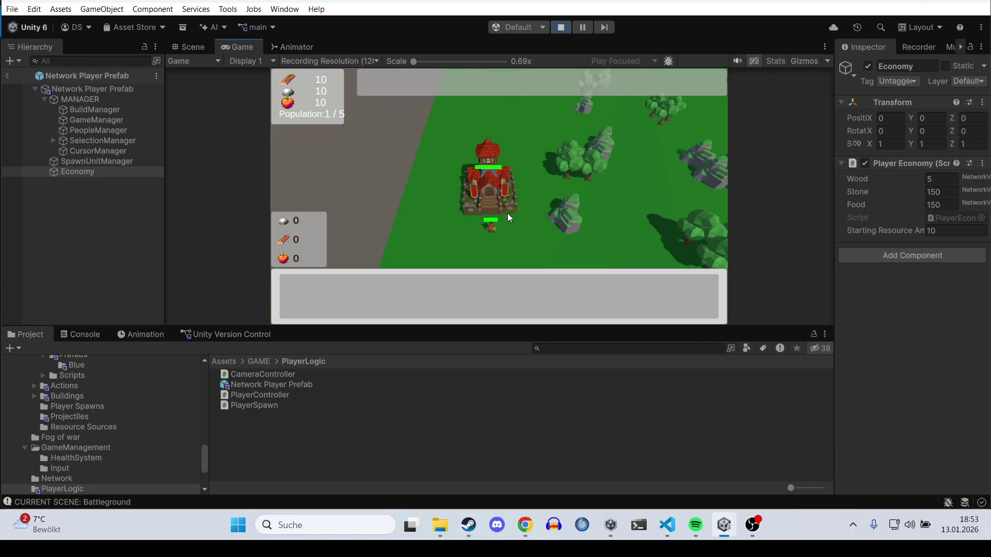
click(499, 205)
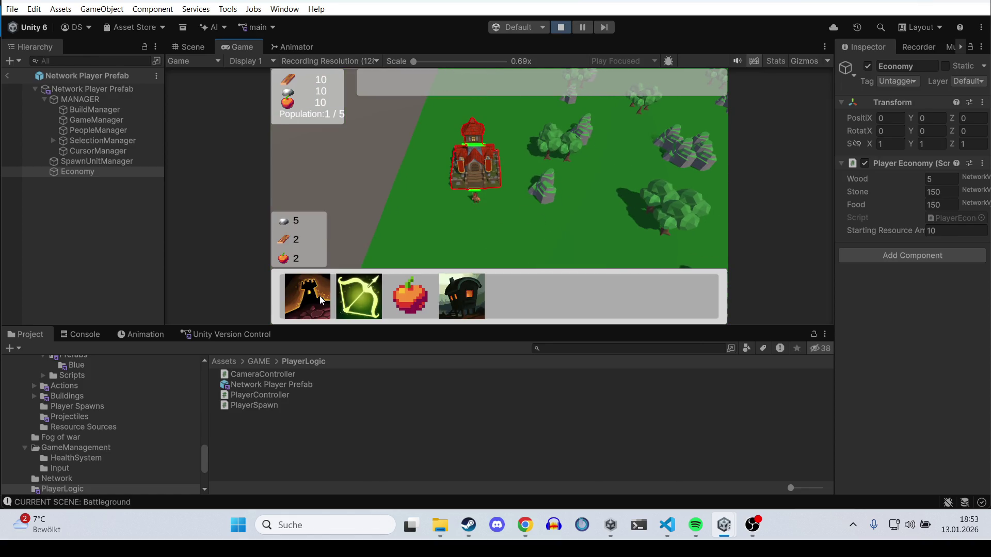
click(323, 298)
click(429, 221)
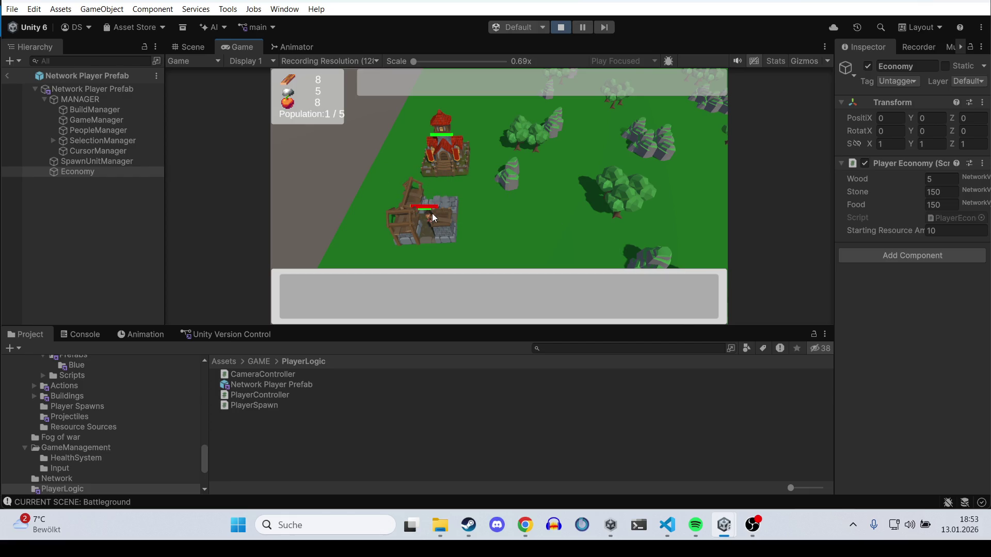
Step: Select the finished building and queue a Fire Mage for training
scroll(431, 213, up, 3)
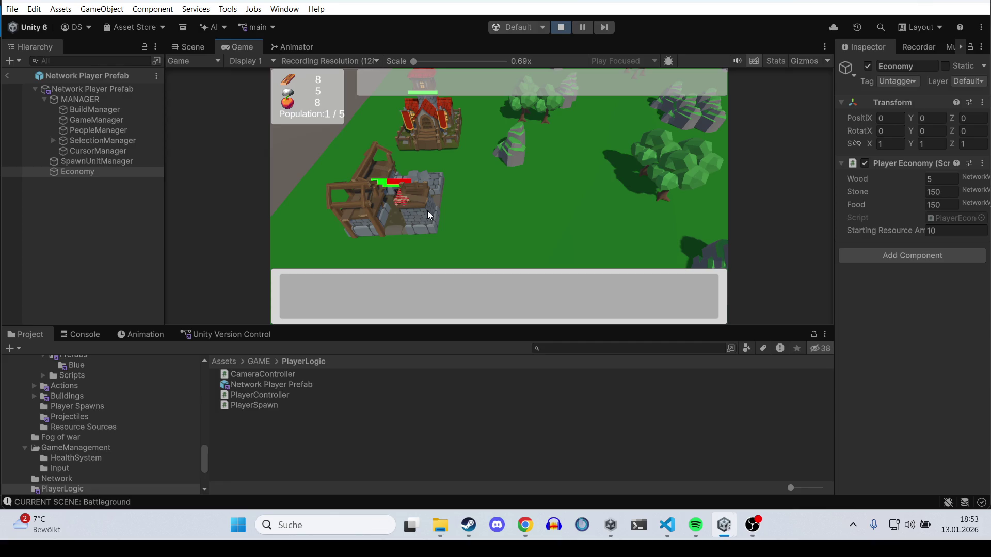
click(414, 213)
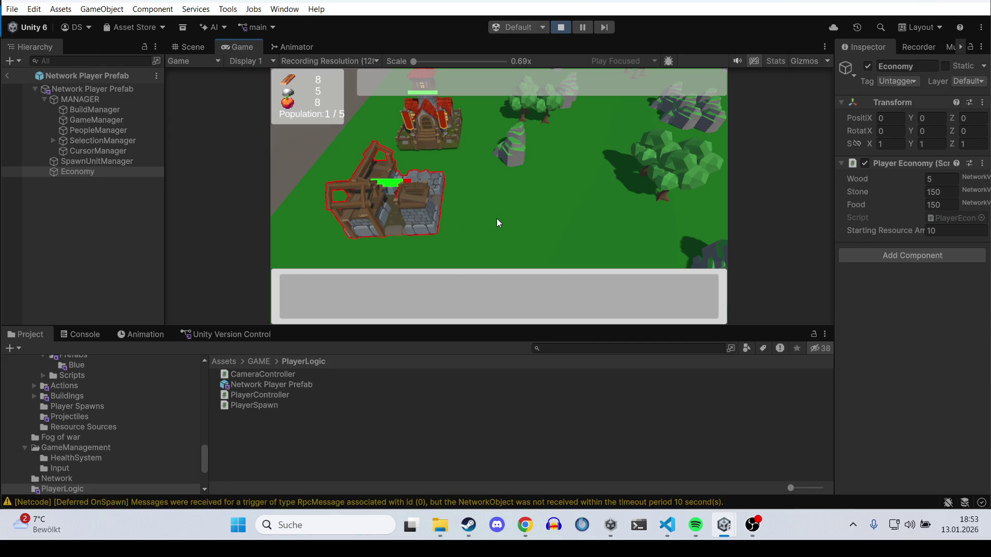
click(436, 221)
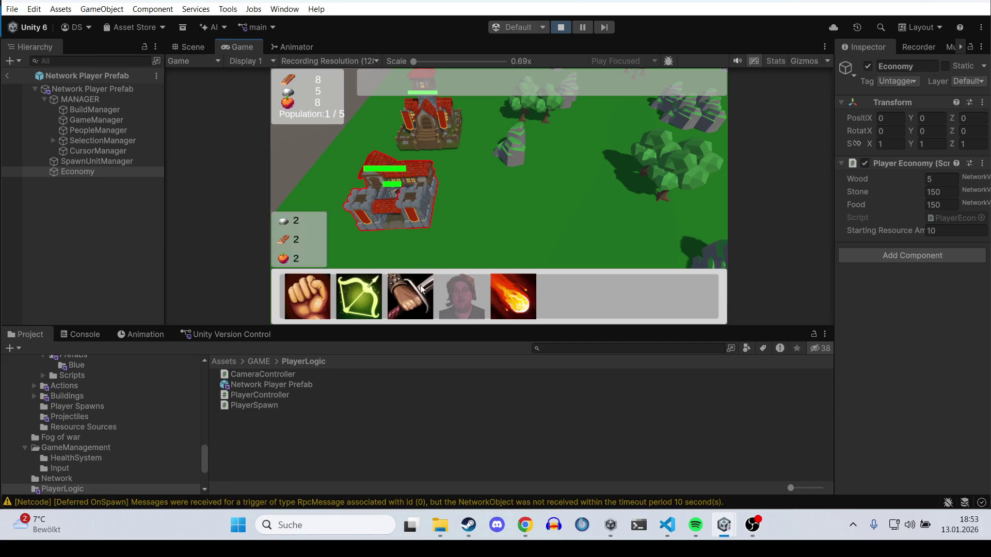
click(516, 297)
click(522, 218)
scroll(522, 218, down, 3)
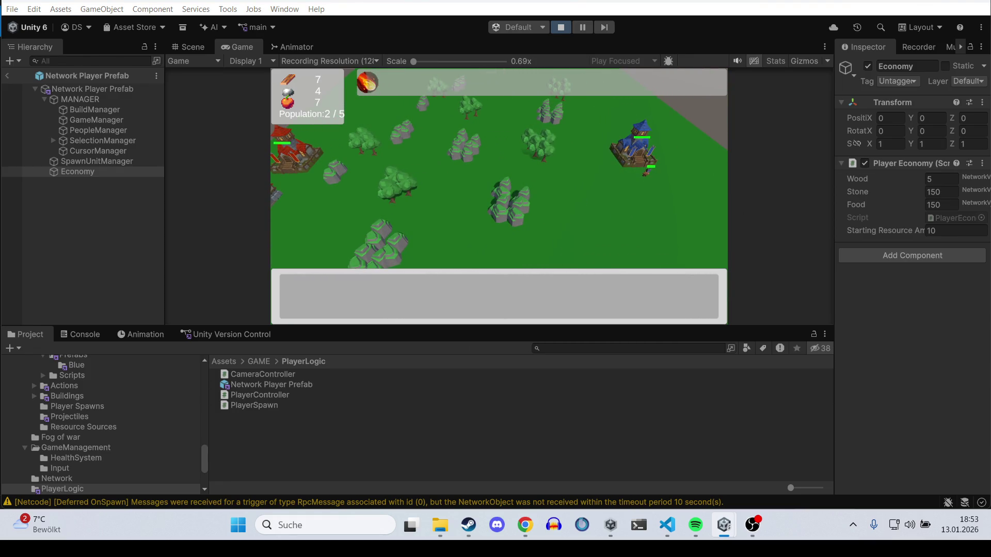
Step: Watch the Fire Mage throw a fireball at an enemy, then stop play mode
key(a)
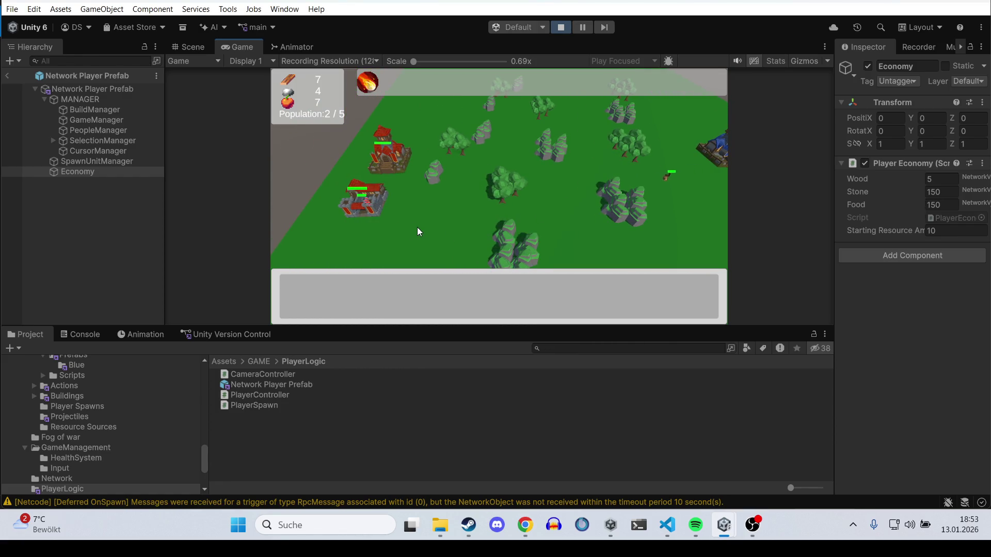
key(d)
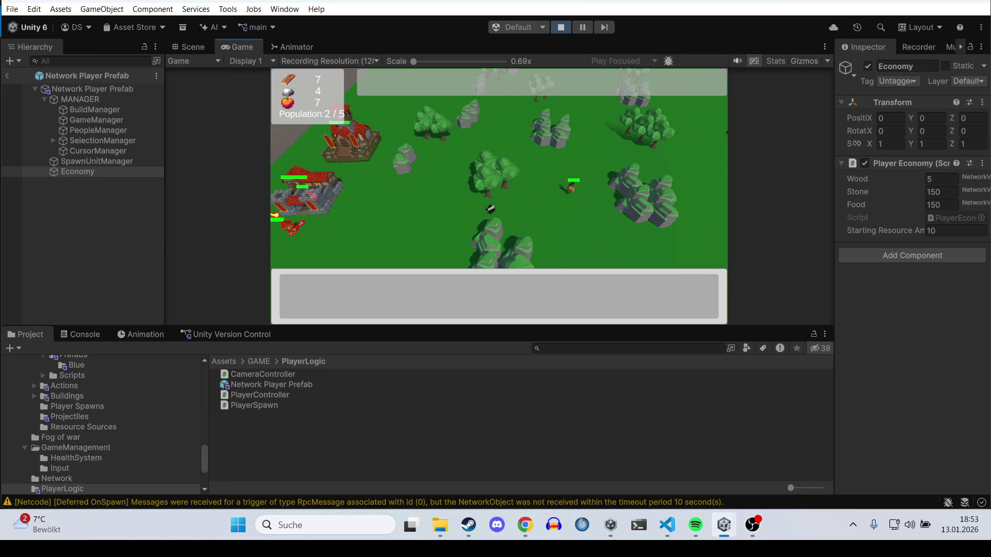
key(d)
key(s)
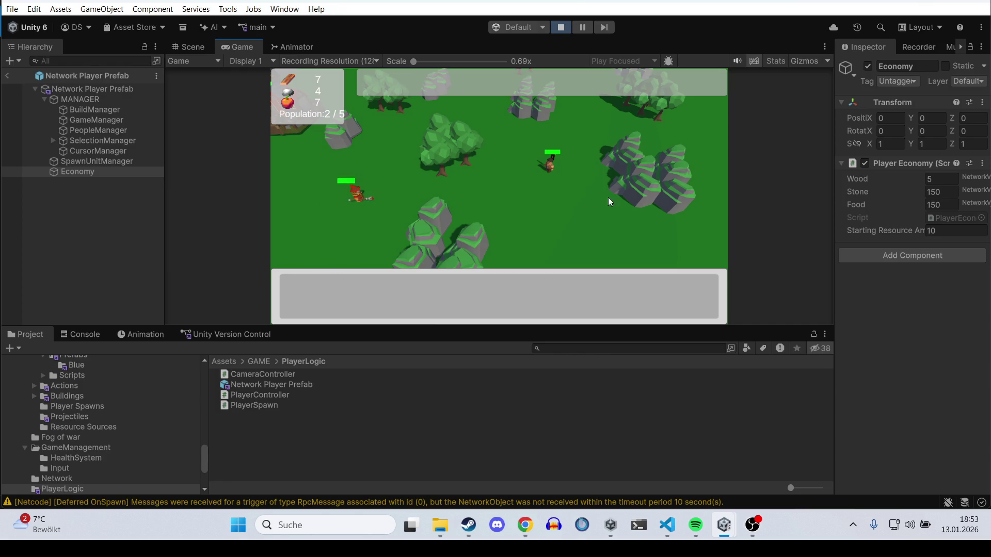
key(a)
key(s)
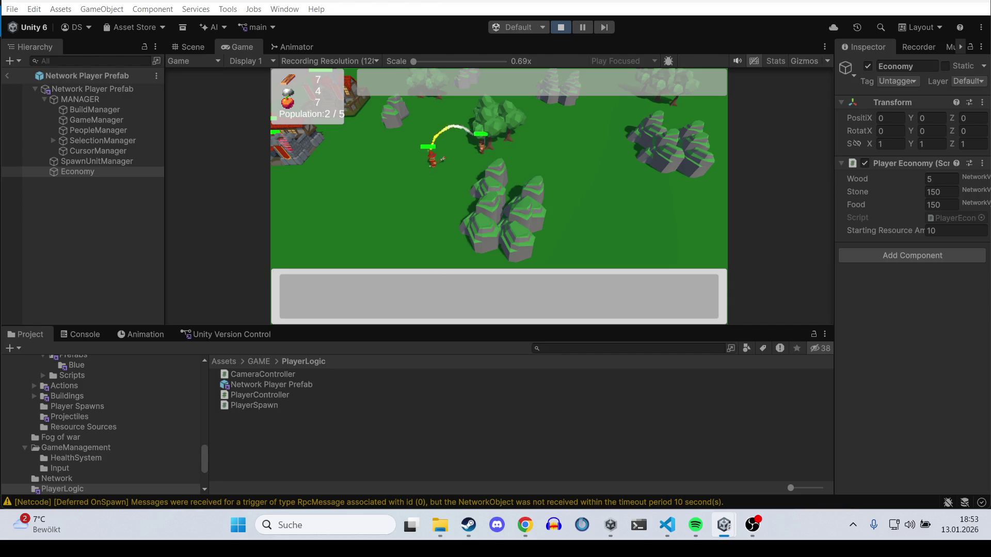
click(563, 29)
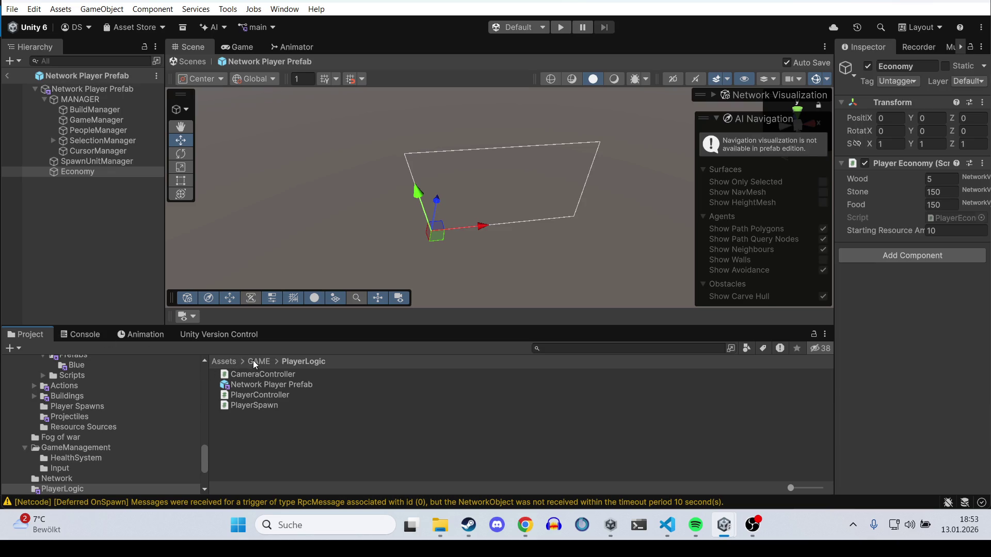
Step: Review the run's console log, then select Network Manager in the MainMenu scene
click(252, 360)
click(88, 335)
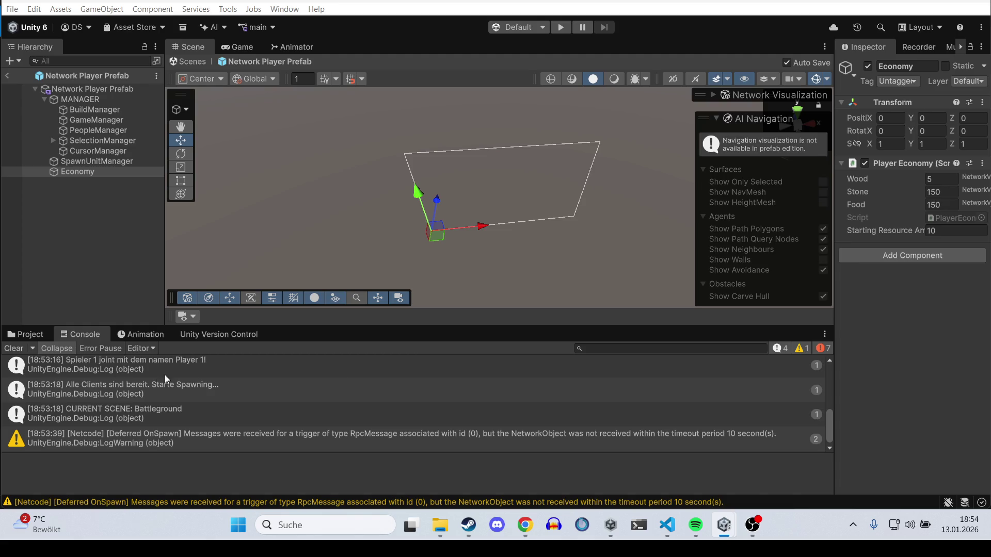
click(26, 335)
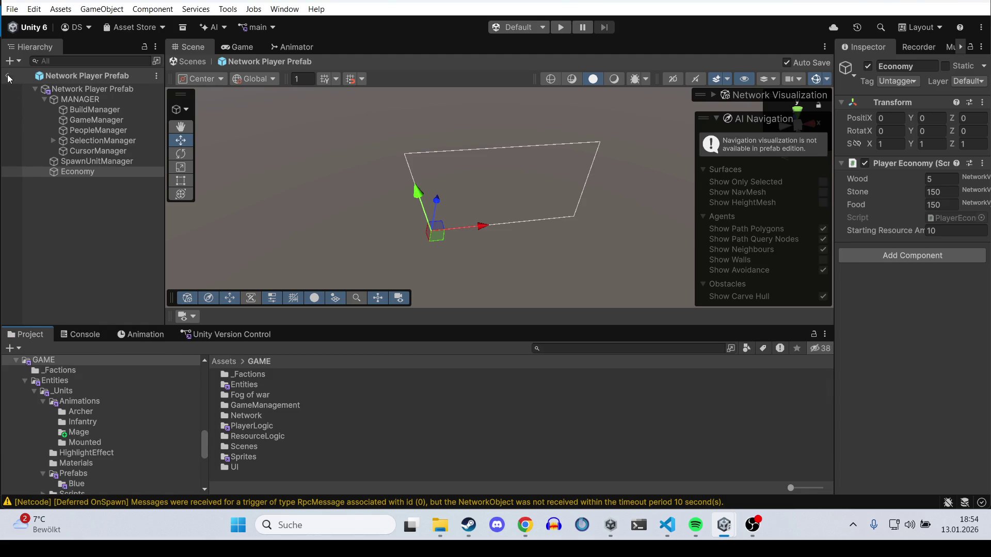
click(8, 77)
click(82, 136)
click(85, 145)
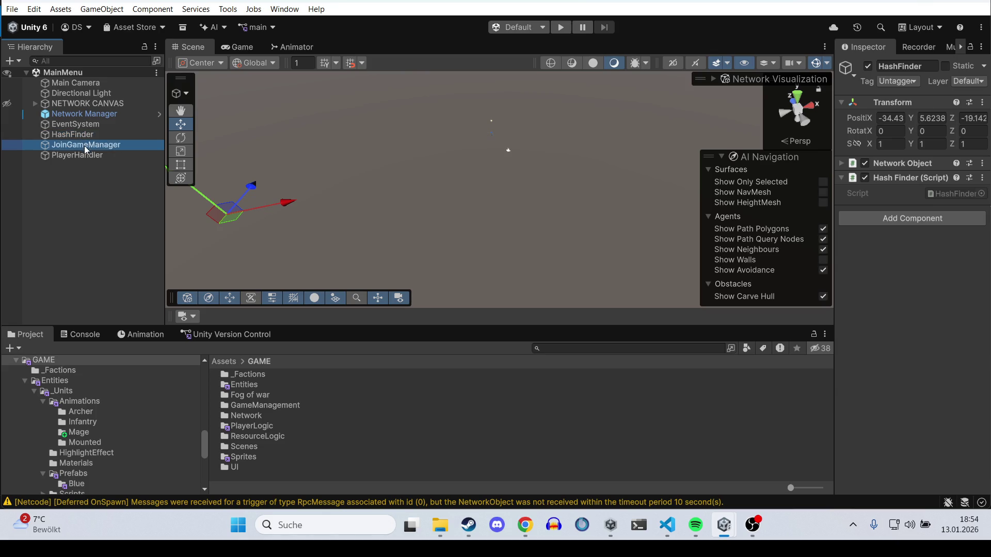
click(86, 153)
click(82, 105)
click(75, 115)
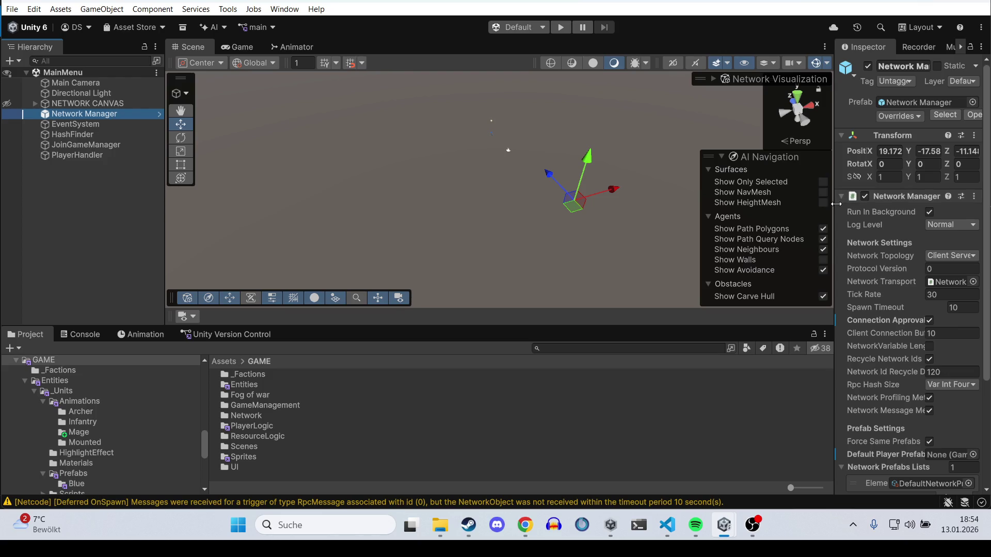
click(854, 198)
scroll(835, 263, down, 5)
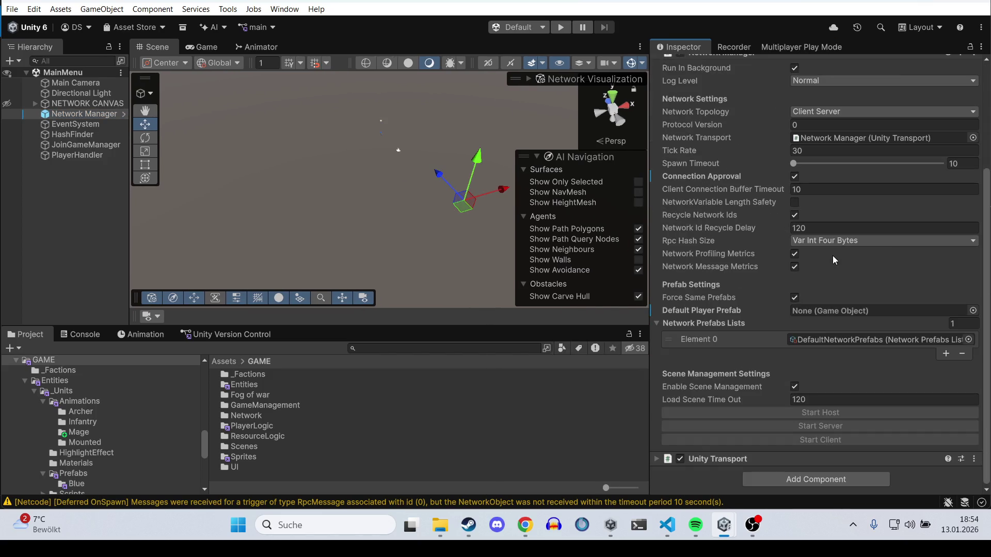
Step: Open the DefaultNetworkPrefabs list and add a new empty entry to it
click(853, 339)
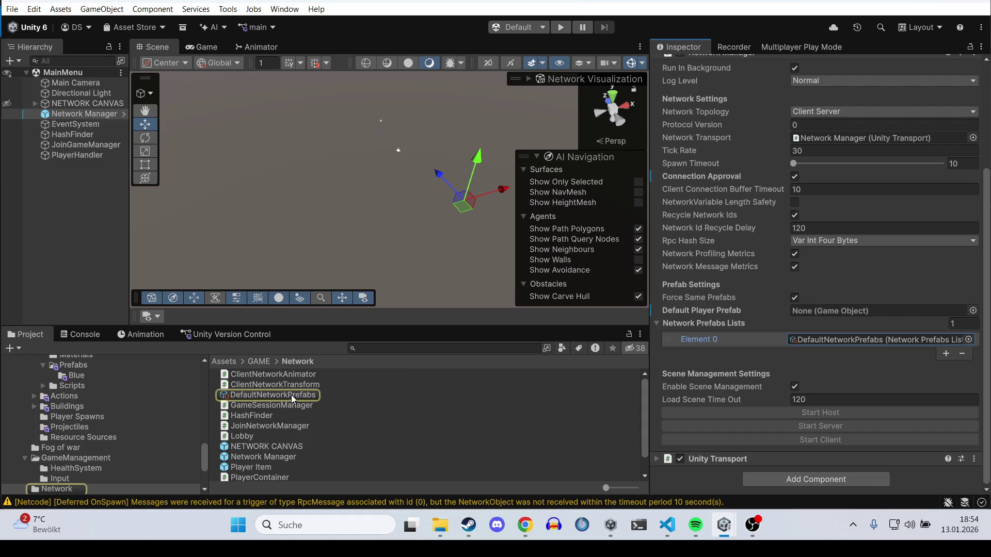
click(291, 394)
scroll(820, 361, up, 3)
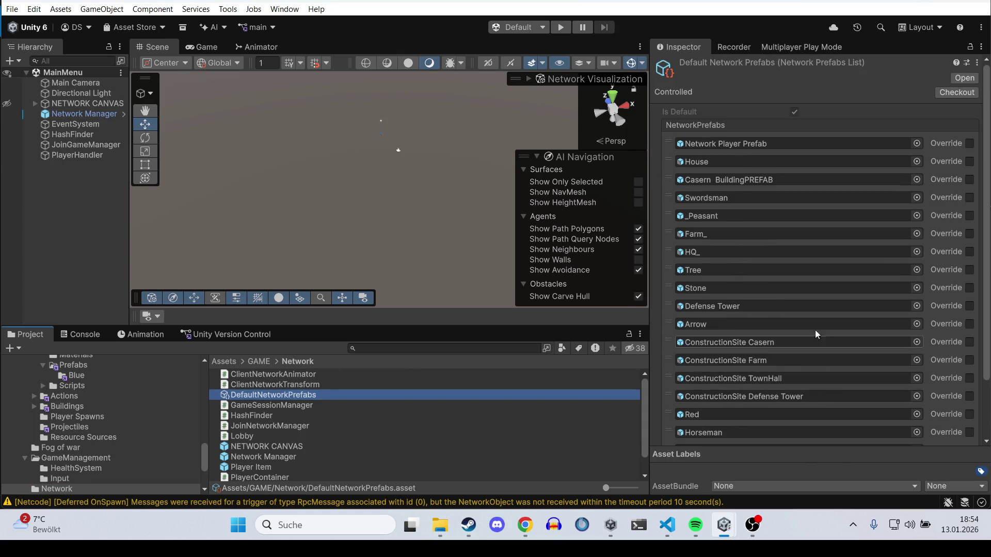
scroll(748, 266, down, 3)
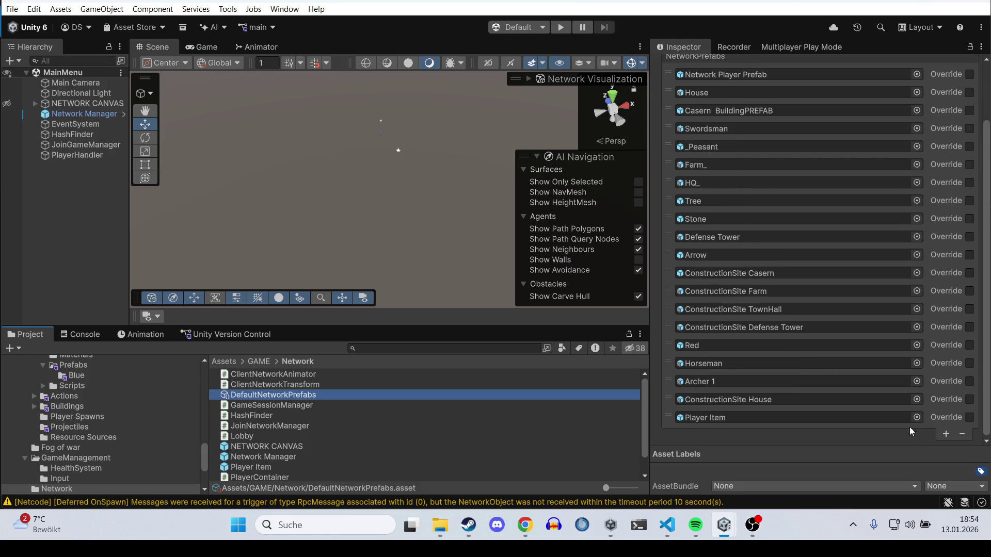
click(946, 433)
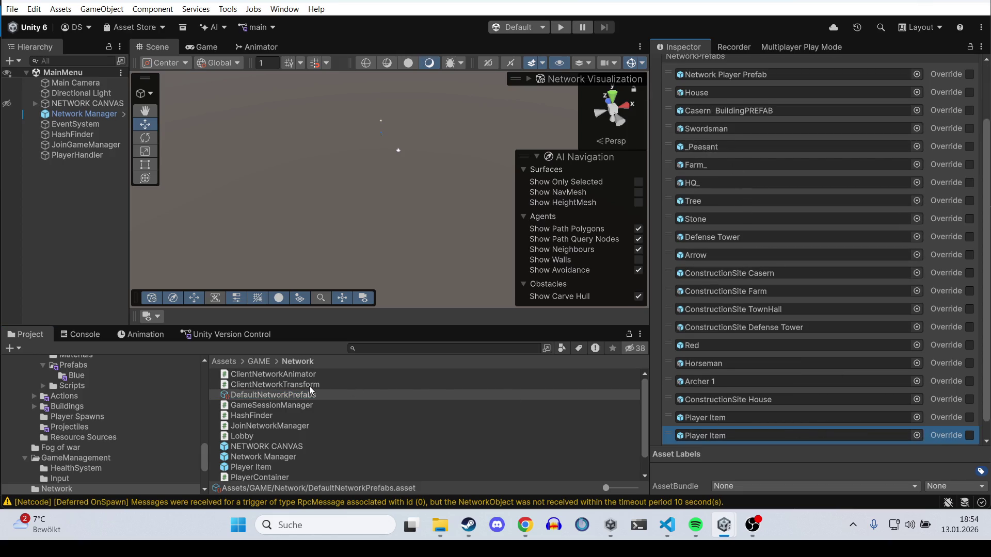
Step: Lock the Inspector and drag the Blue Fire Mage prefab into the new list entry
click(970, 47)
click(258, 362)
double_click(243, 386)
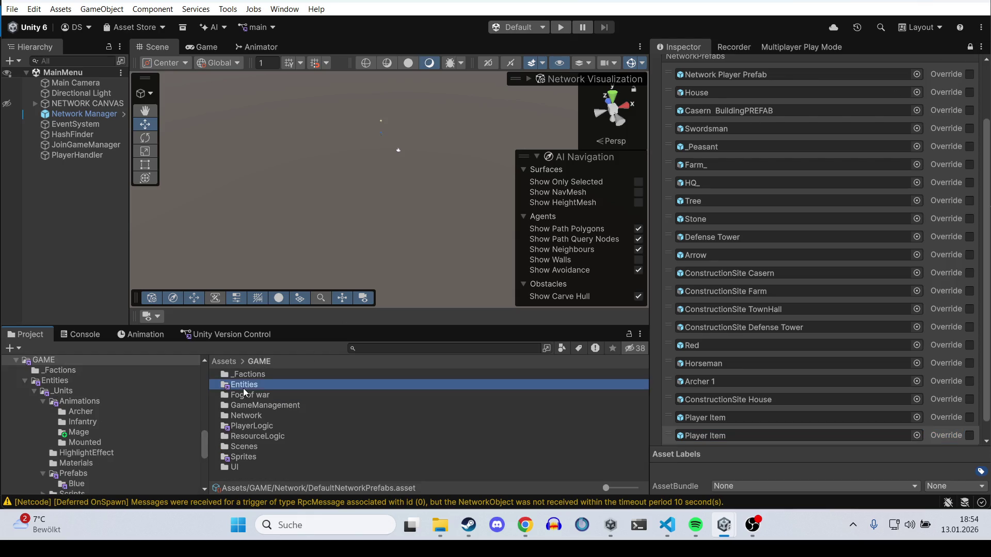
click(255, 373)
double_click(256, 372)
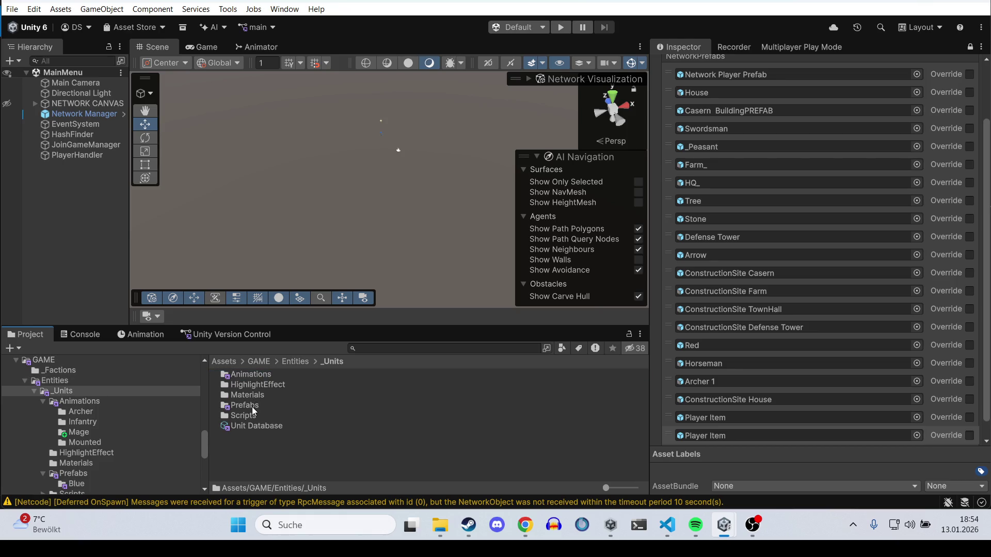
double_click(252, 406)
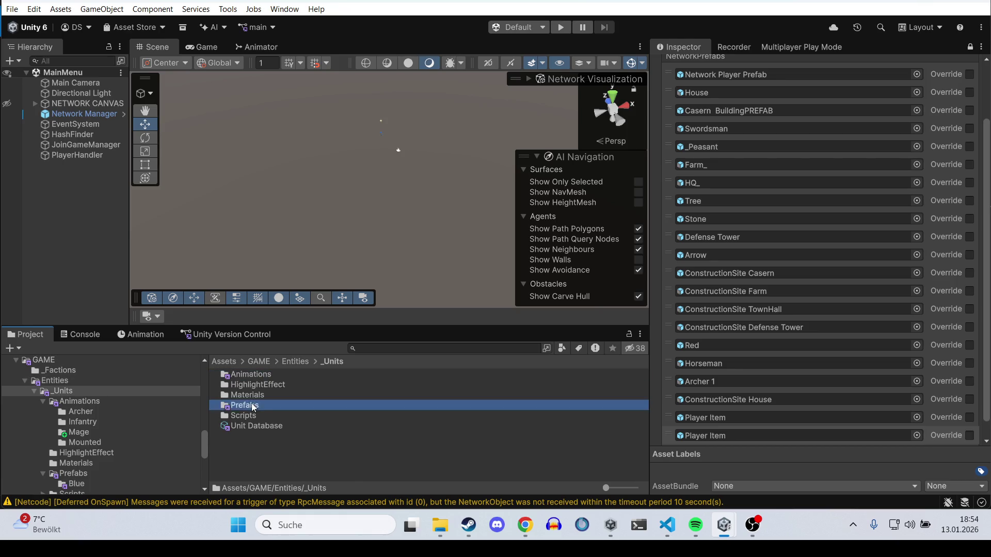
double_click(243, 372)
mouse_move(251, 395)
mouse_down()
mouse_move(824, 466)
mouse_move(755, 419)
mouse_up()
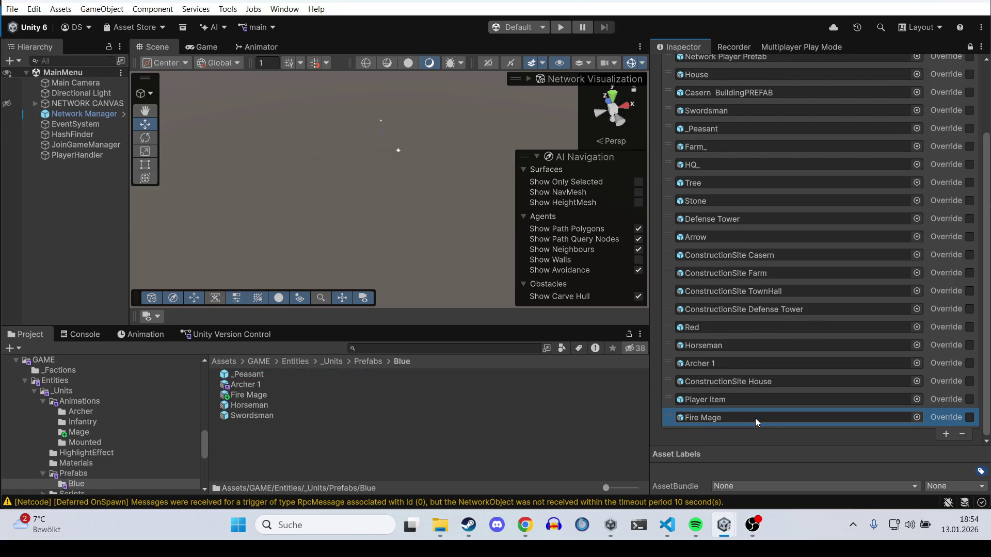
scroll(769, 393, up, 3)
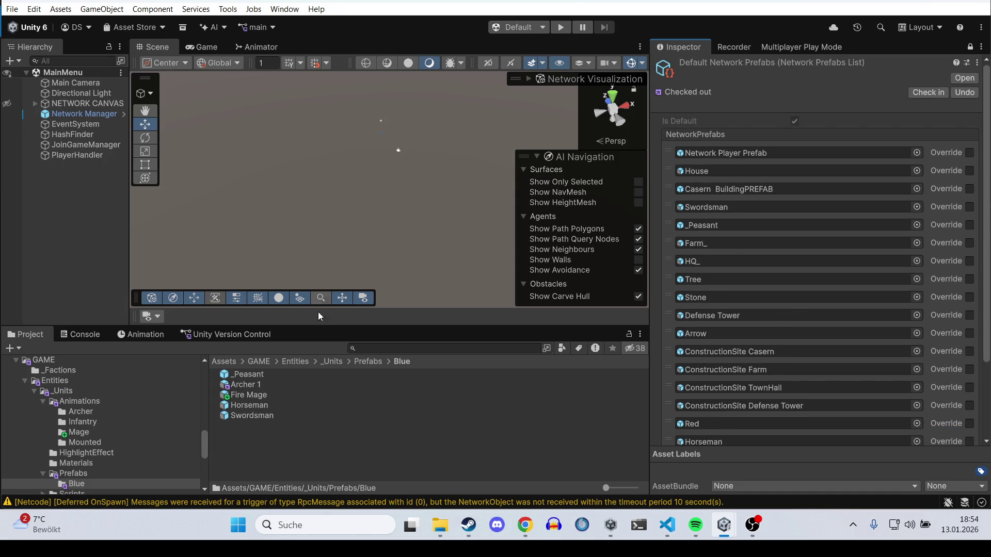
click(357, 362)
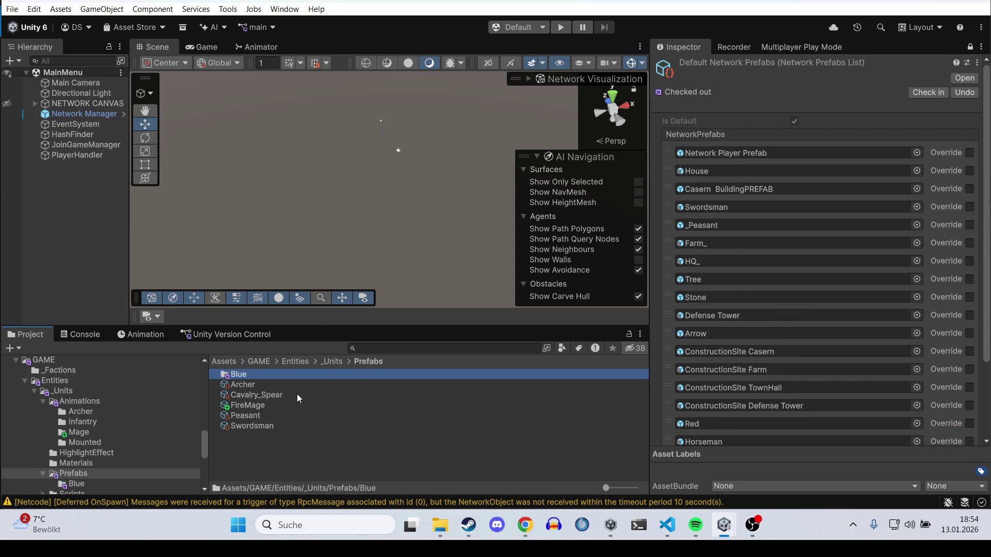
click(297, 362)
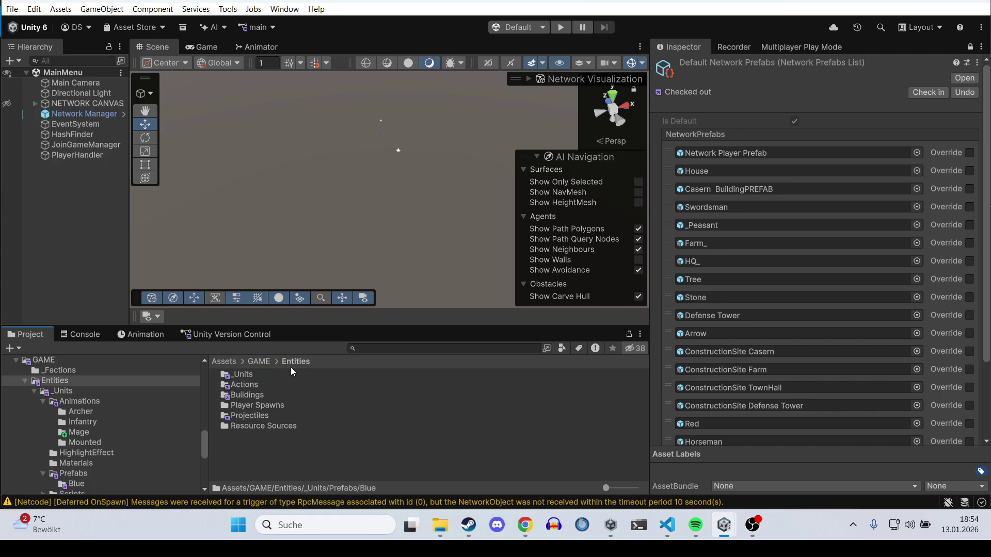
Step: Show Spawn FireMage's settings (cost 1 each, Duration 1), then start play mode hosting as Player 0
double_click(252, 386)
double_click(252, 377)
click(276, 458)
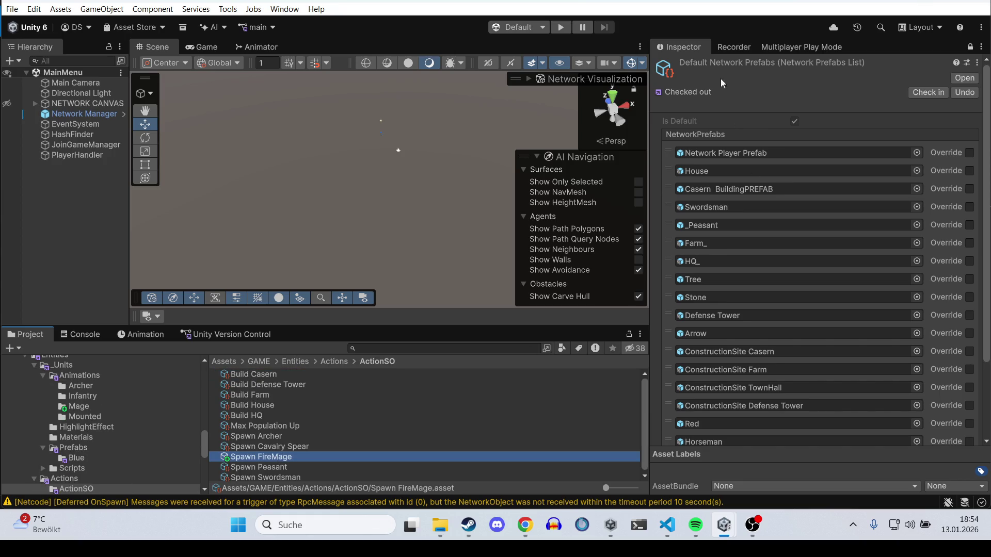
click(970, 47)
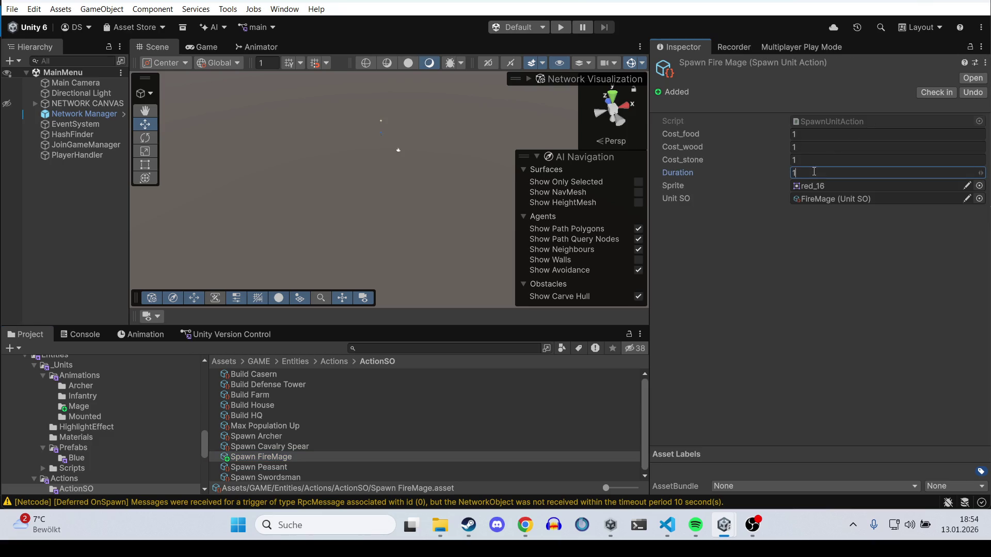
click(822, 231)
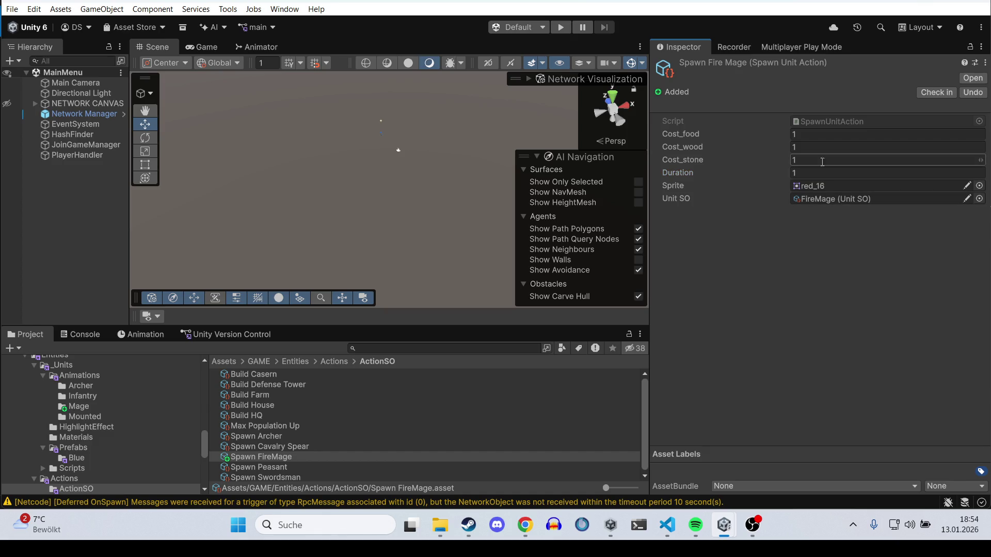
click(561, 26)
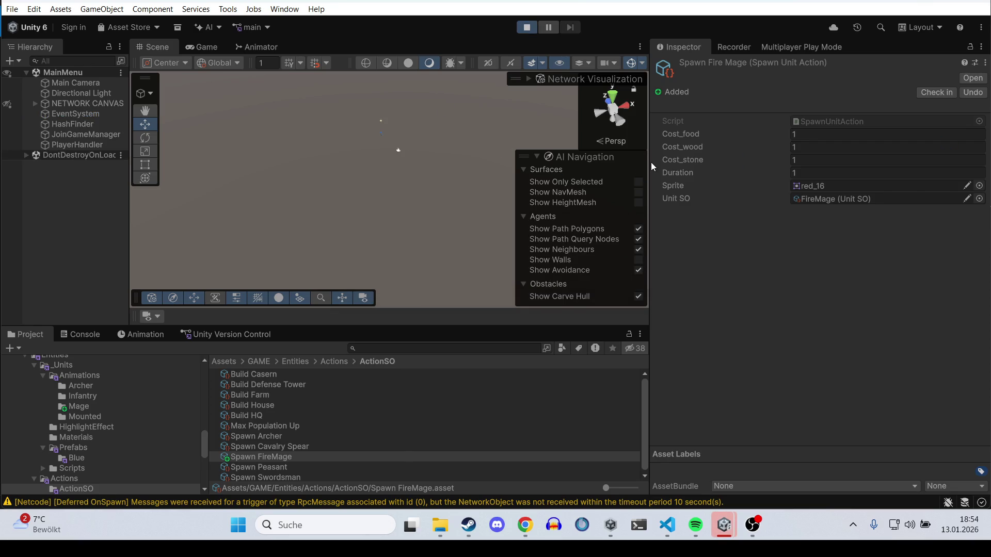
click(530, 233)
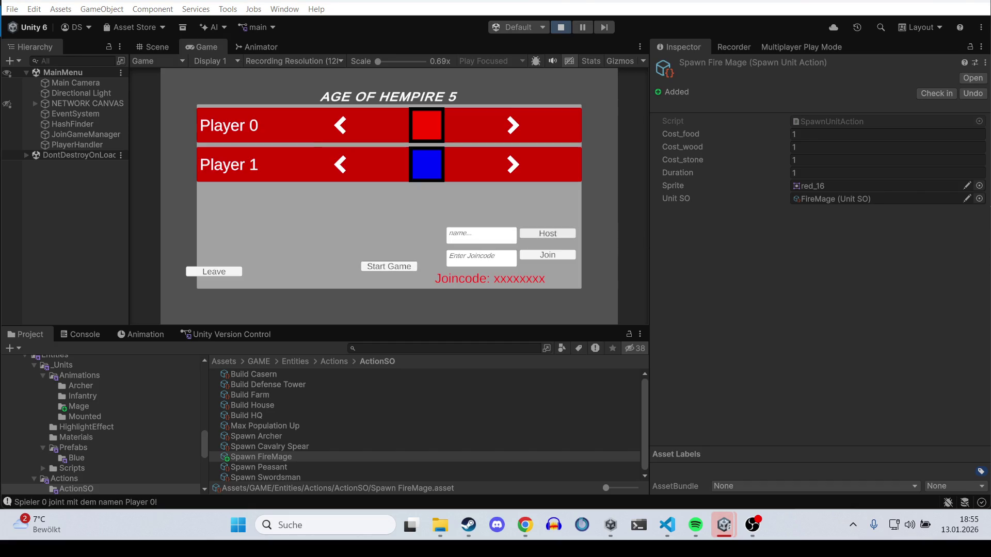
Step: Start the Battleground match, place buildings near the town hall, and enlarge the game view
click(383, 266)
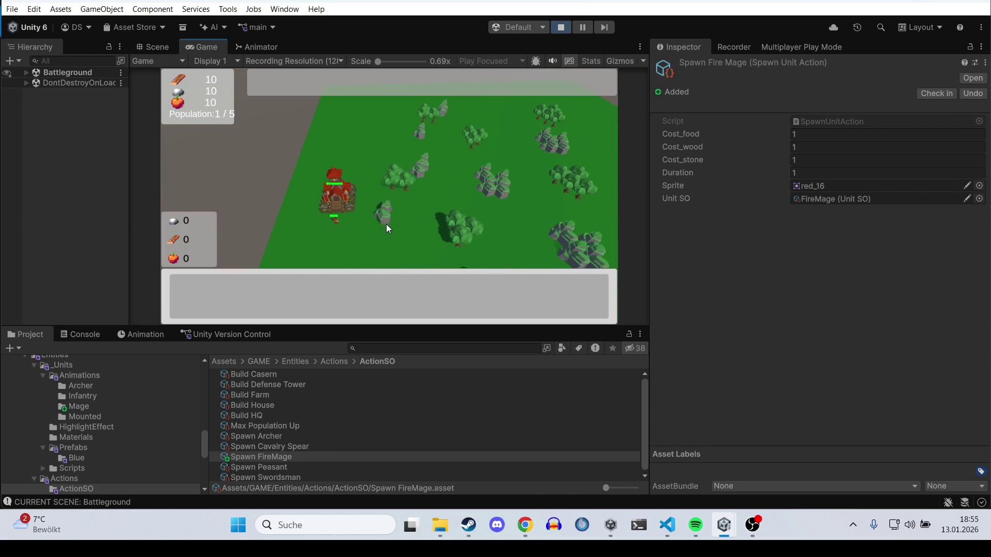
click(333, 193)
click(198, 297)
click(481, 209)
drag(354, 225, 290, 173)
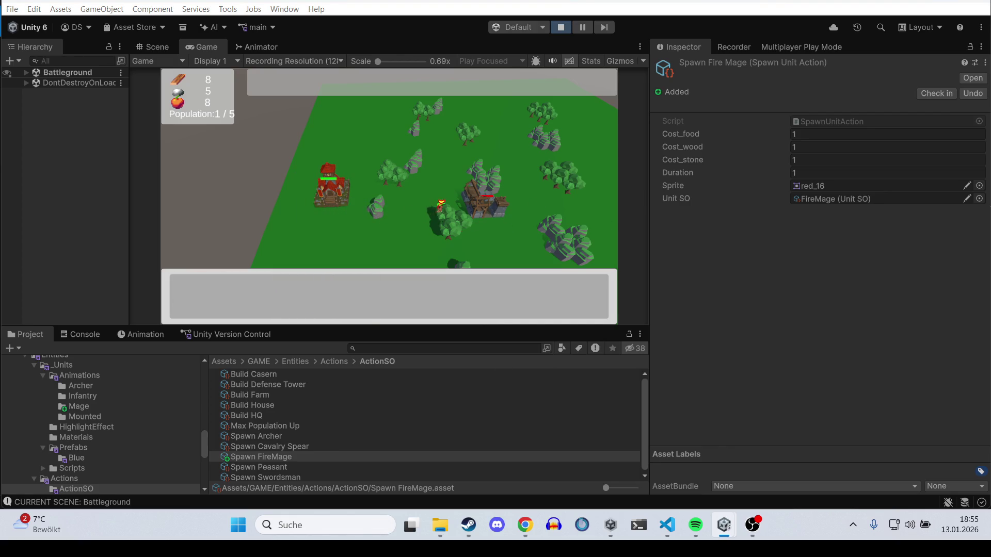
drag(500, 327, 520, 361)
drag(658, 316, 697, 313)
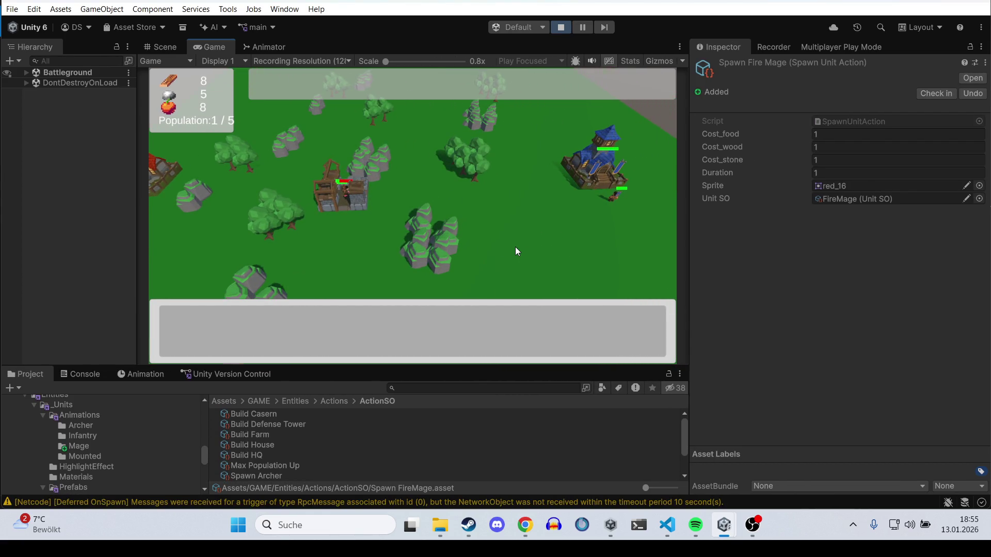
Step: Train a fire mage at the barracks, send it toward the blue base, and stop play mode
key(w)
key(d)
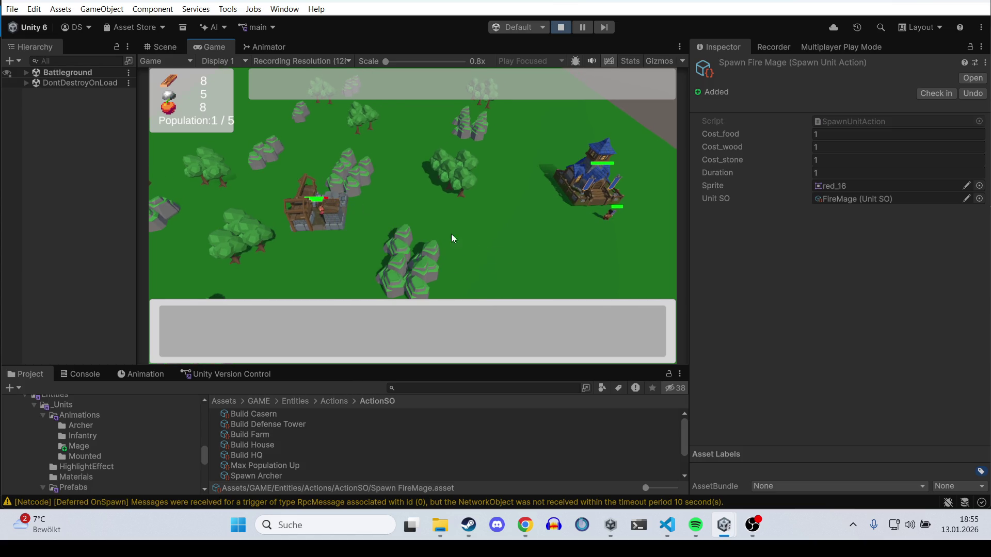
key(a)
key(s)
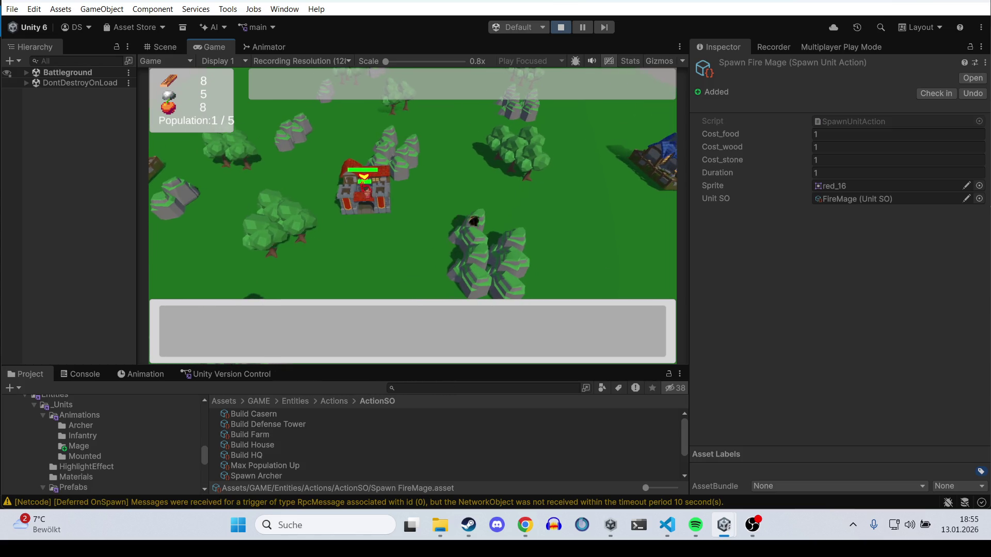
key(d)
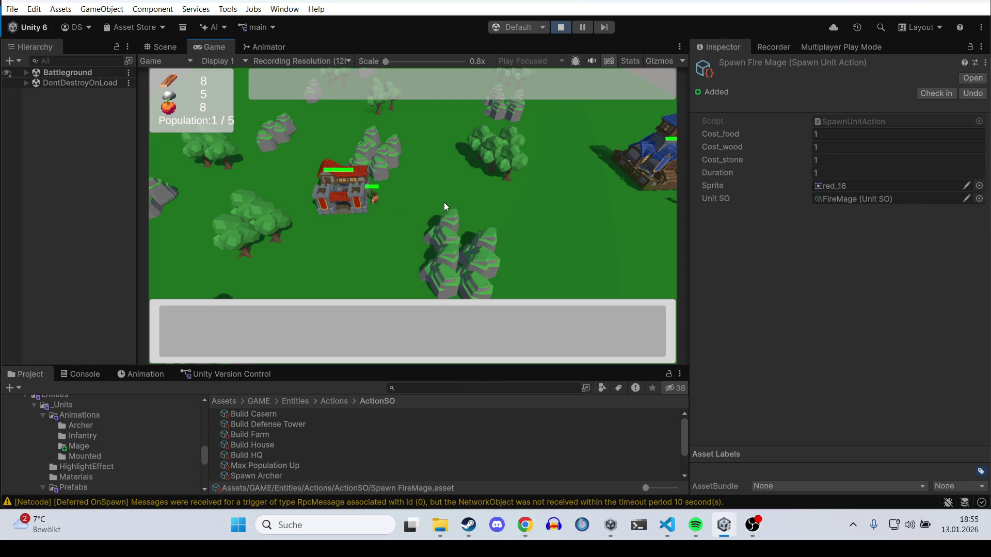
key(d)
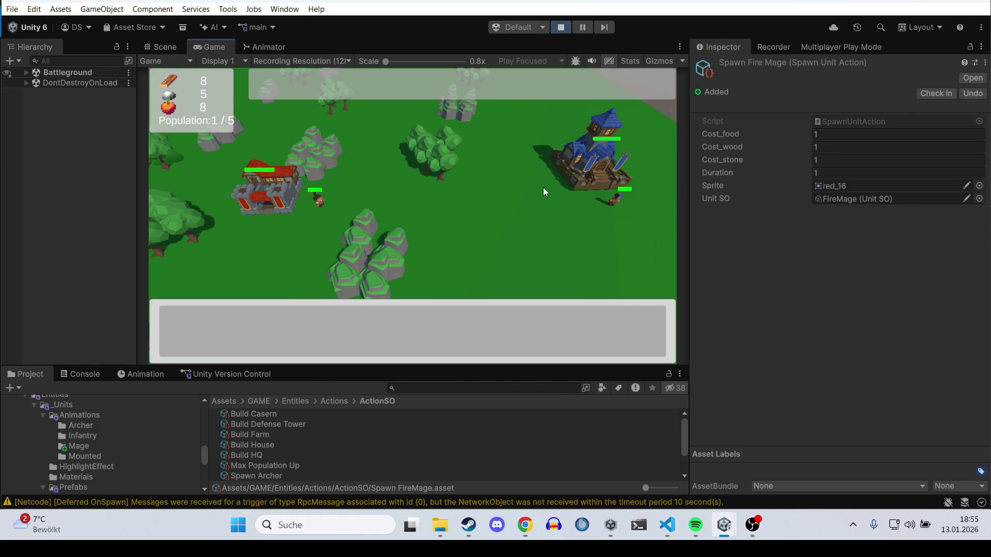
click(544, 192)
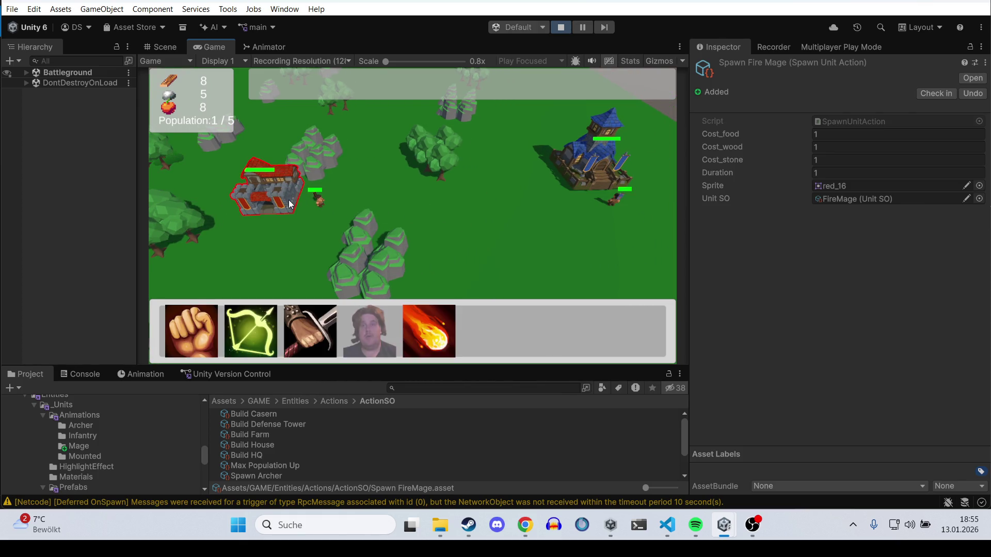
click(419, 324)
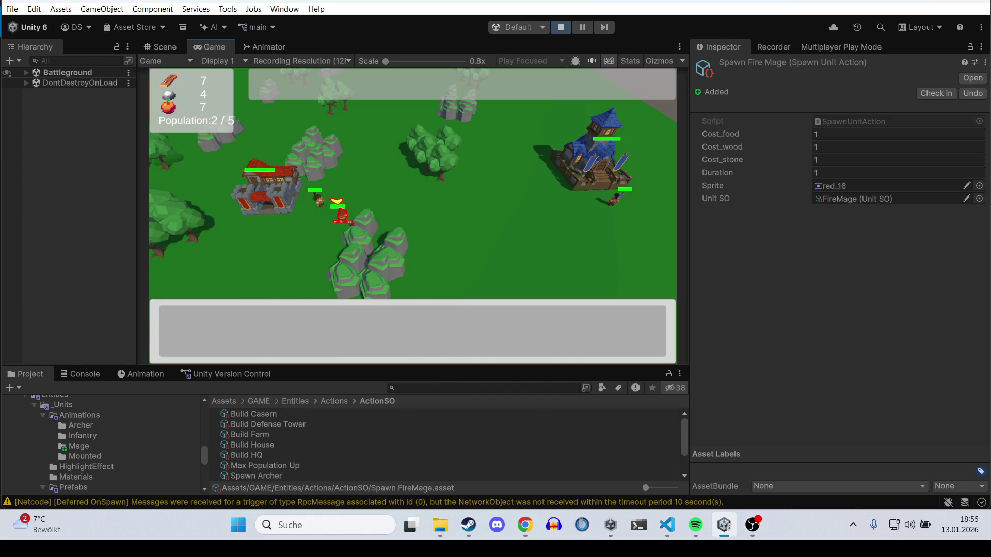
key(d)
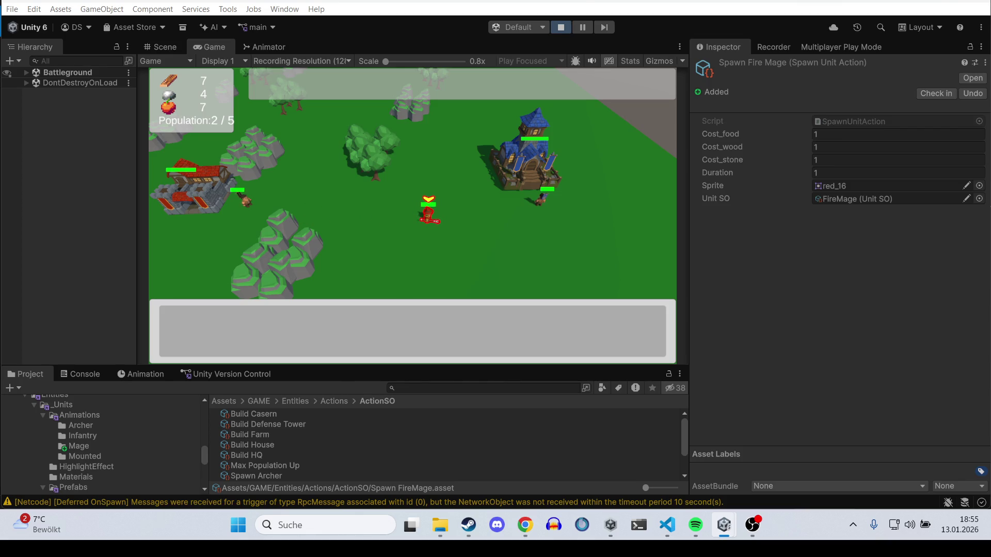
right_click(587, 215)
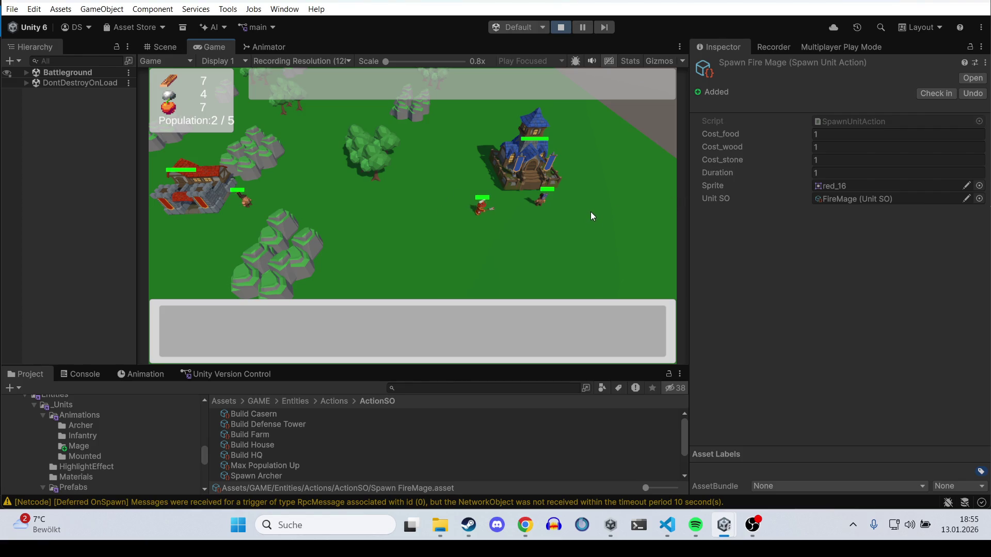
click(561, 27)
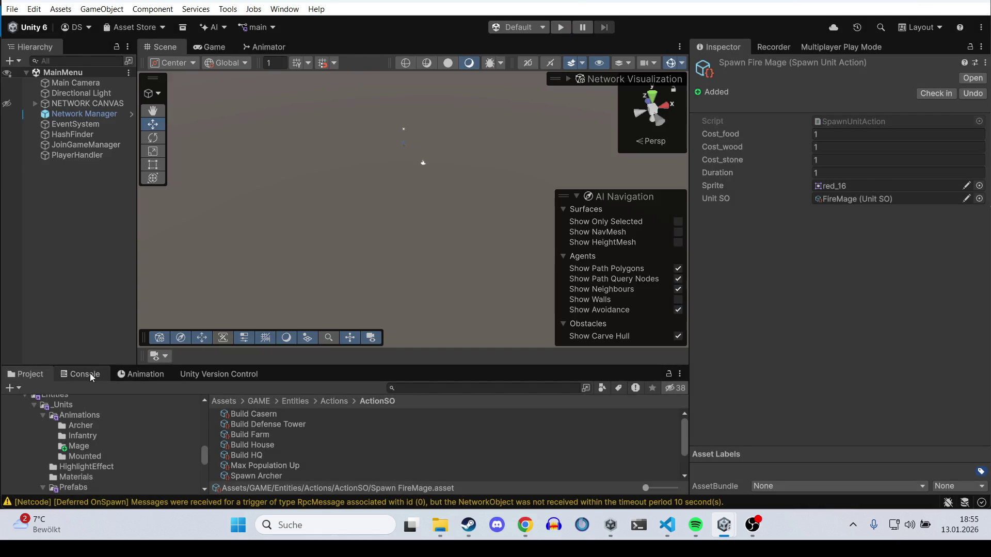
Step: Check the test's console log, then browse to the Blue unit Prefabs folder
click(91, 378)
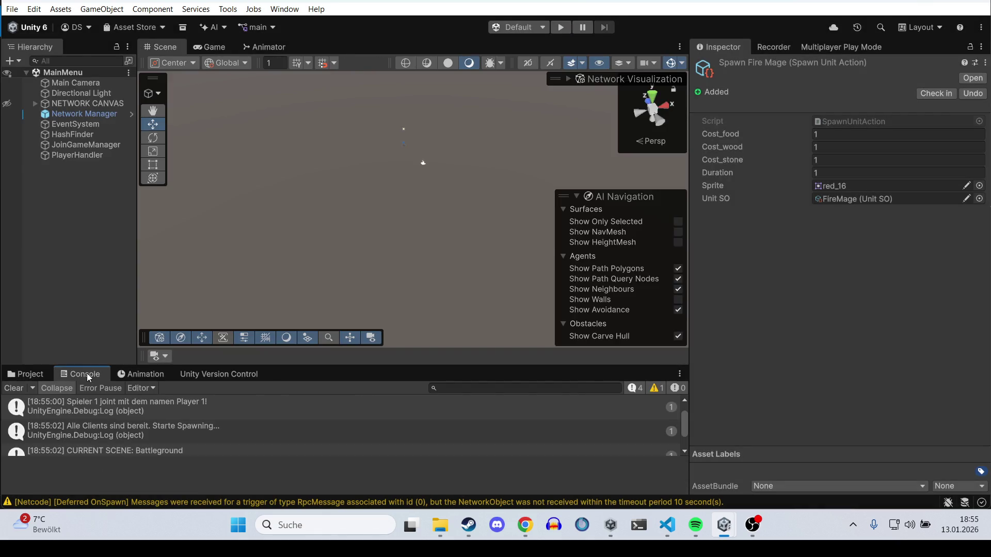
click(25, 374)
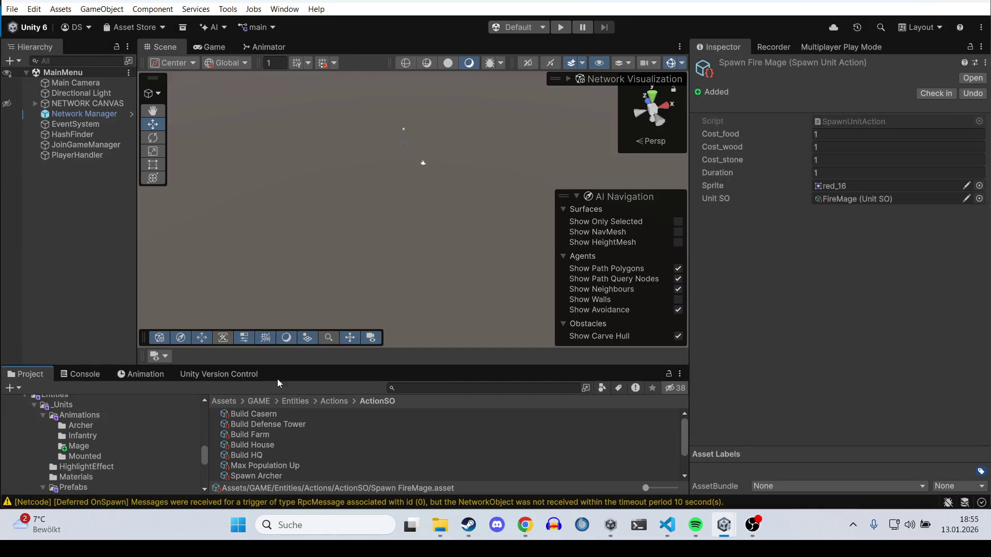
click(295, 402)
double_click(250, 424)
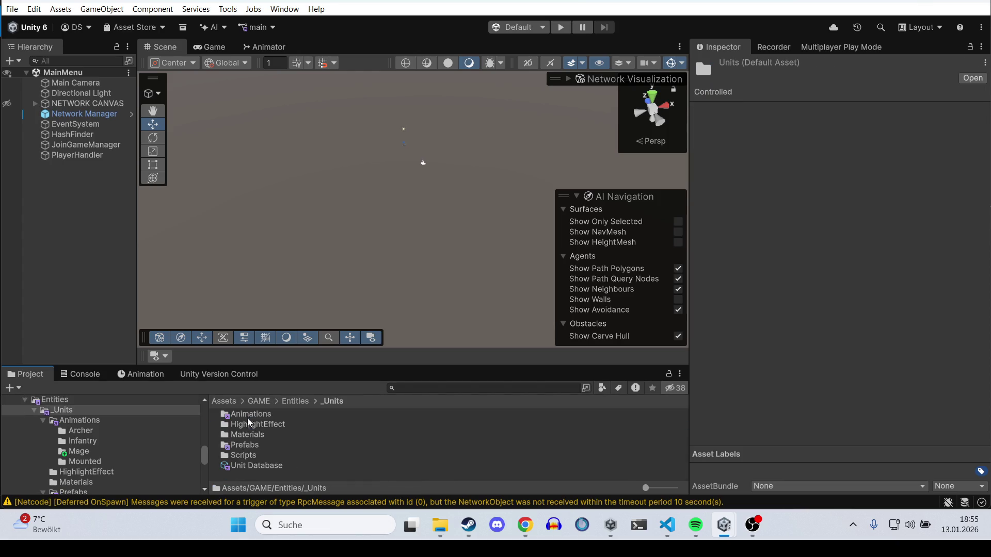
double_click(255, 436)
click(339, 401)
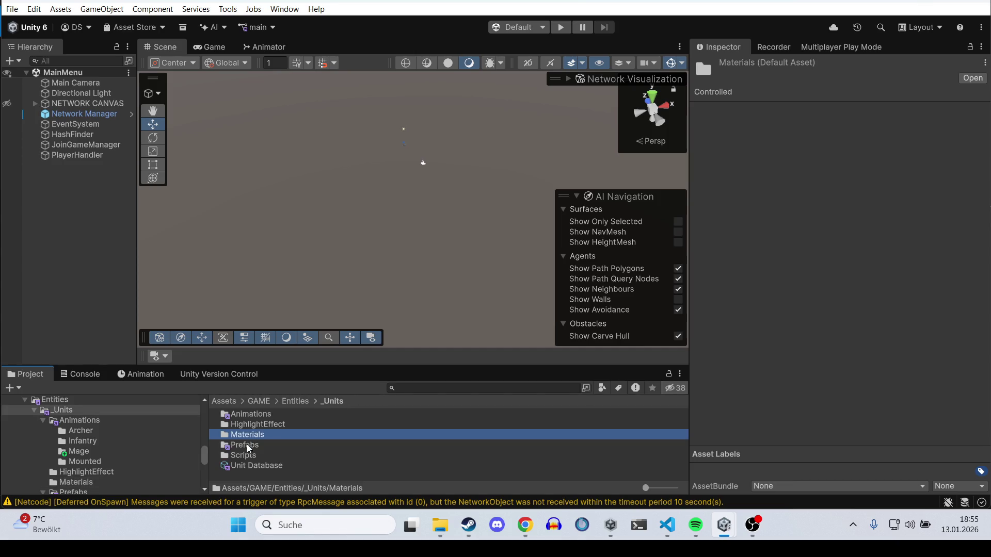
double_click(247, 444)
double_click(255, 413)
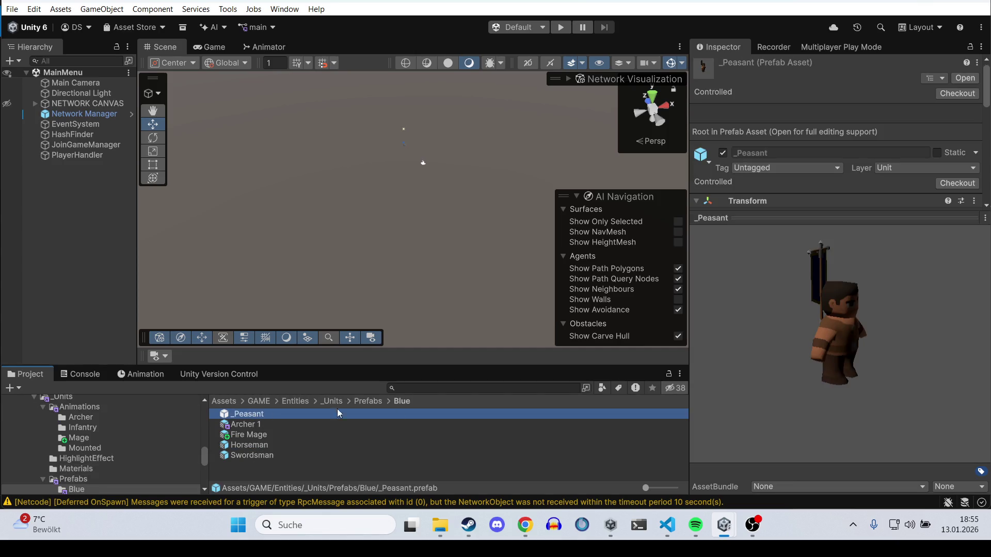
Step: Raise the _Peasant prefab's Health Component Max Health from 5 to 30
click(753, 230)
scroll(787, 311, down, 5)
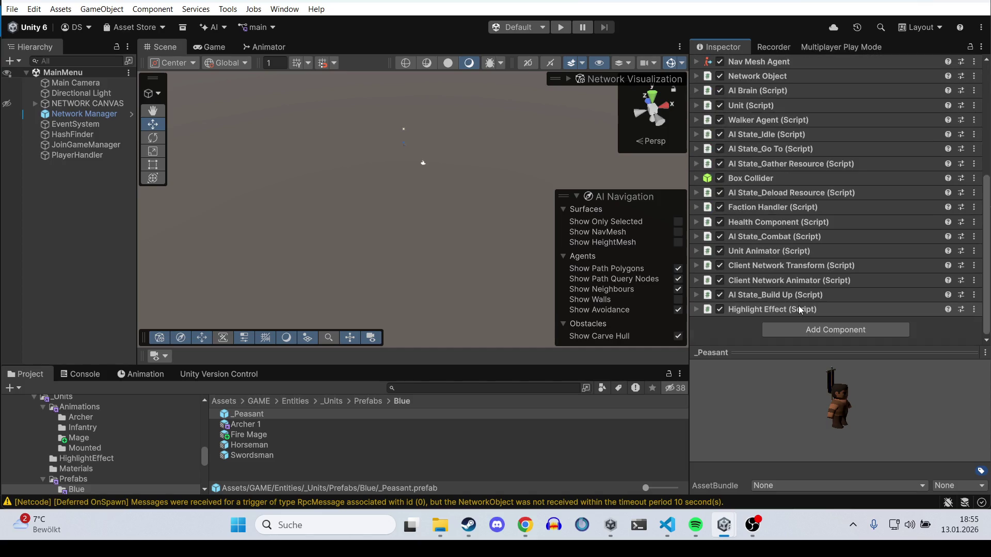
click(775, 222)
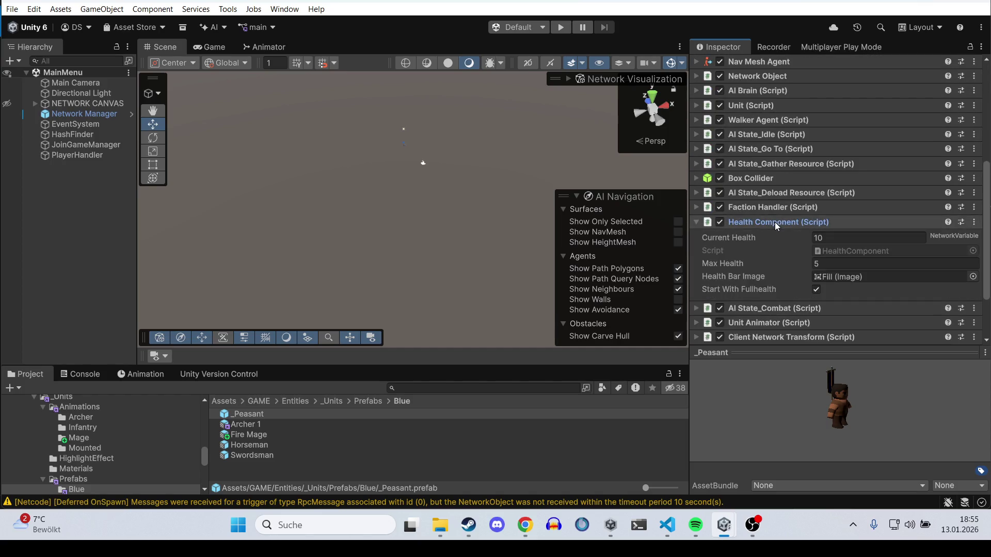
scroll(775, 222, down, 3)
click(831, 166)
click(850, 192)
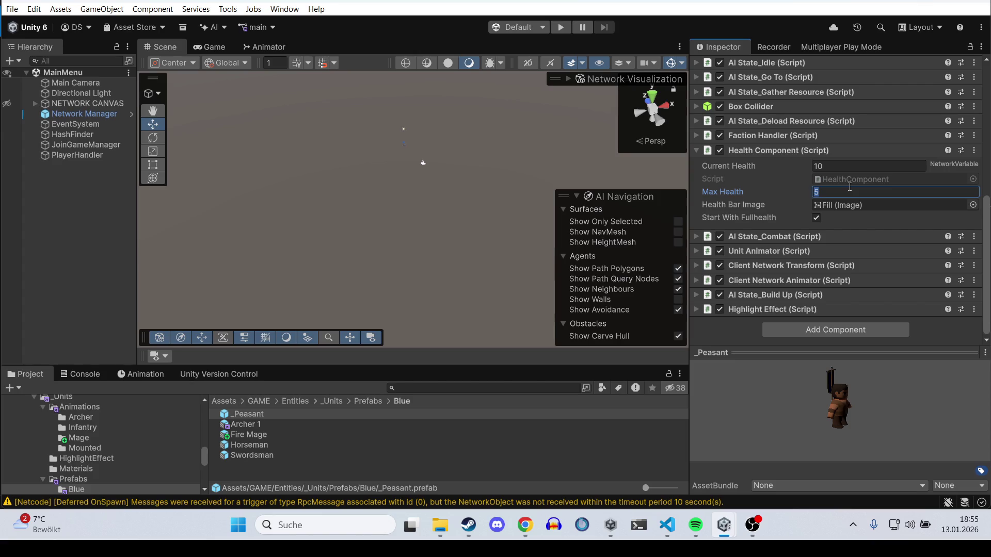
text(30)
scroll(850, 187, up, 1)
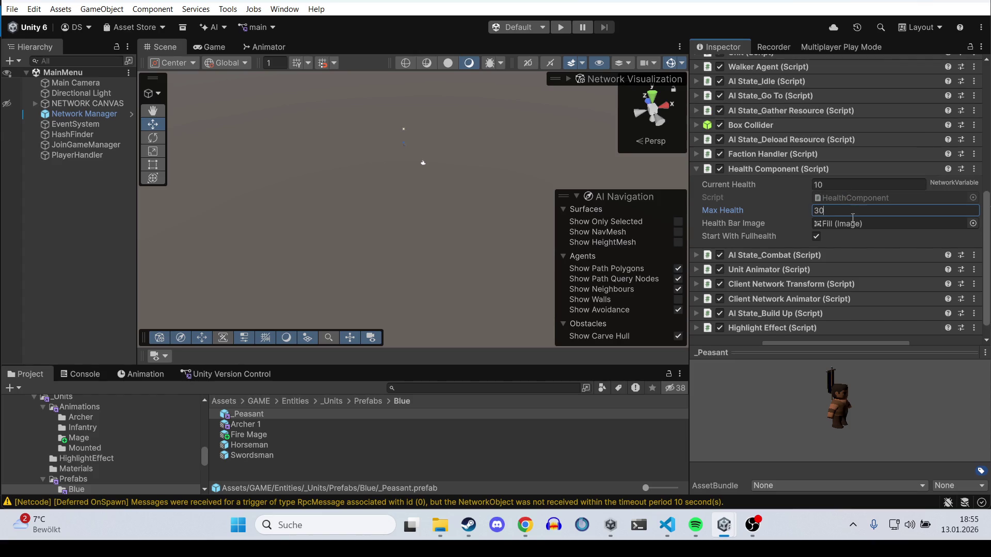
click(272, 423)
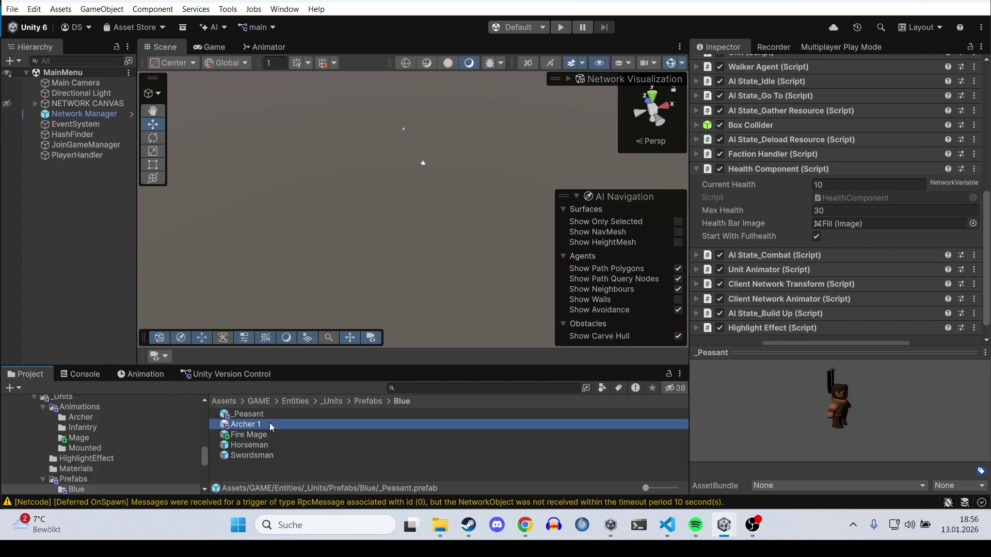
Step: Open the DefaultNetworkPrefabs list from Network Manager and lock the Inspector on it
click(333, 401)
click(292, 403)
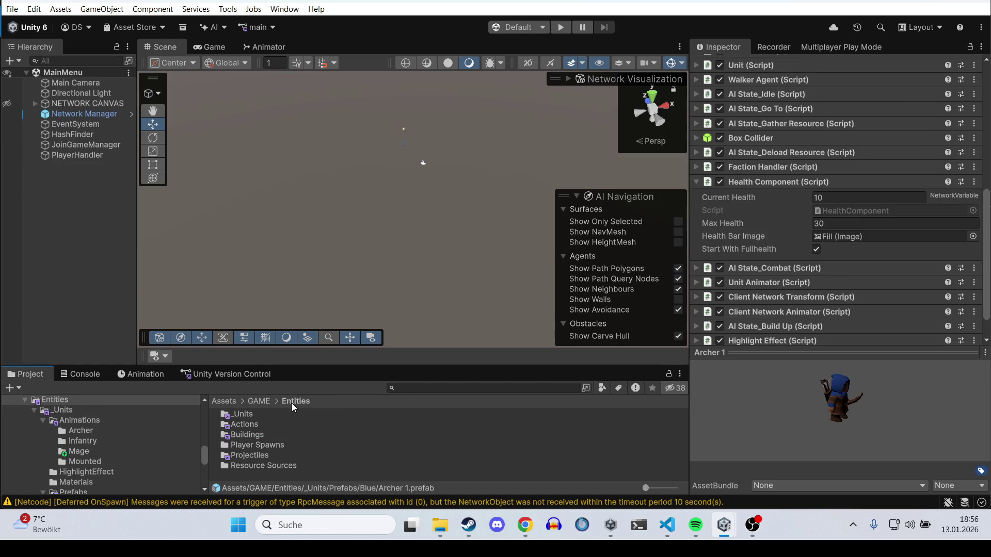
double_click(257, 456)
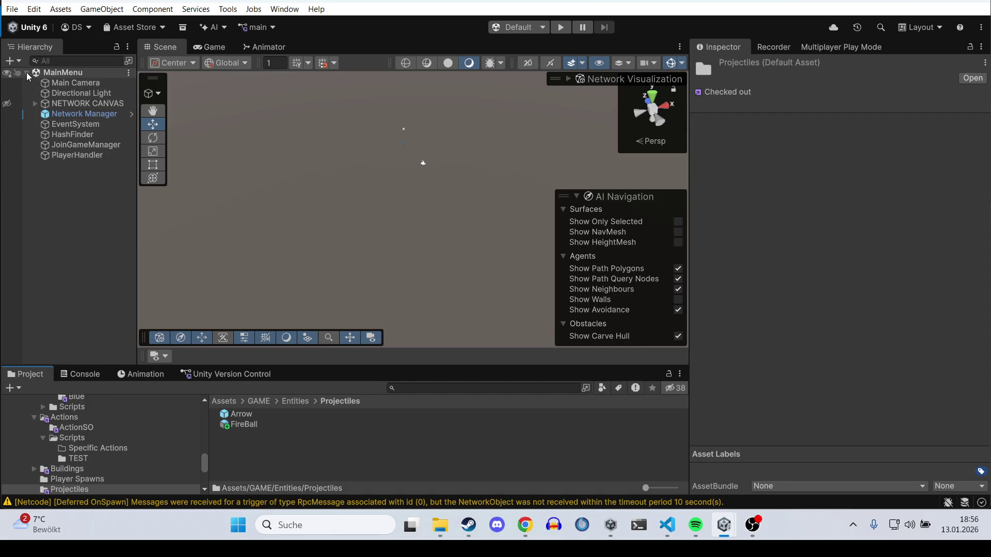
click(78, 114)
scroll(774, 253, down, 2)
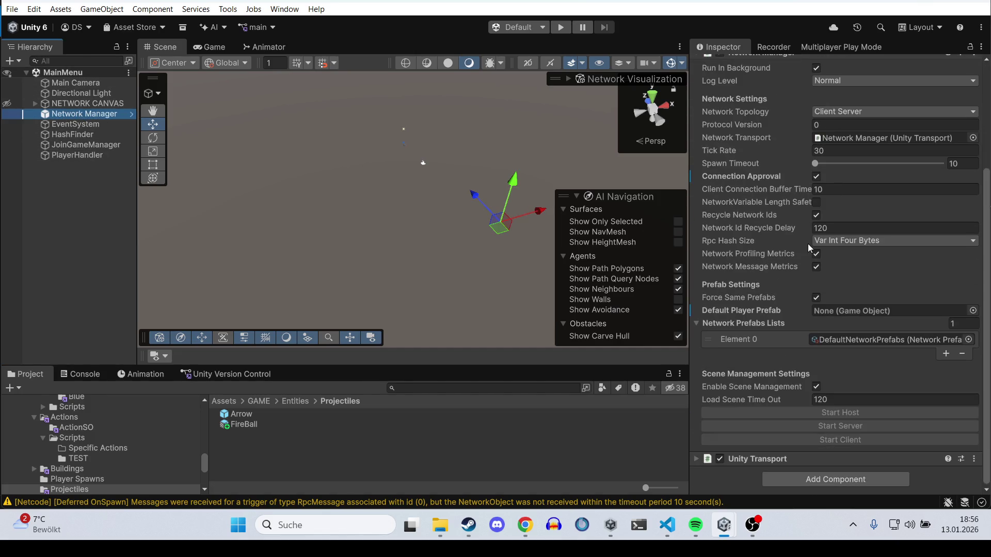
click(847, 345)
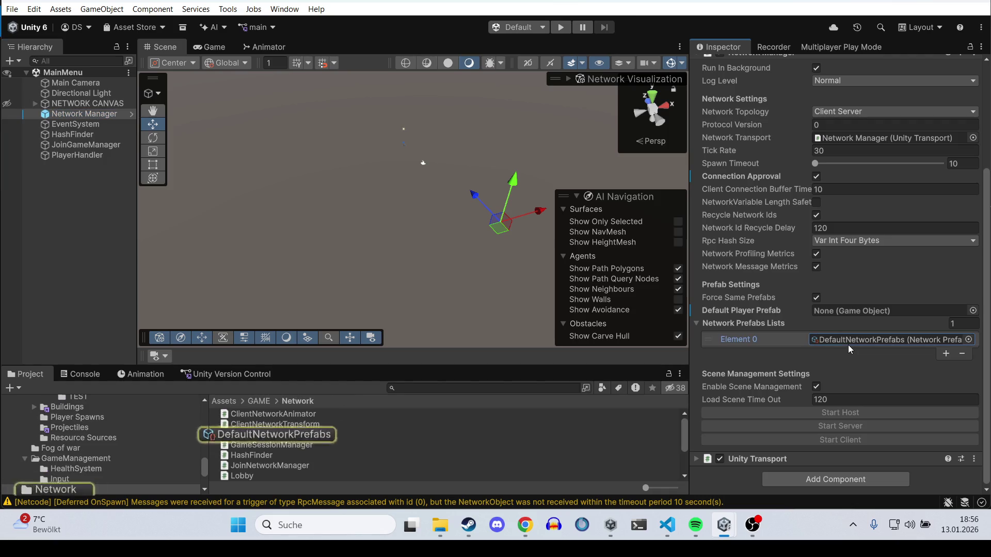
double_click(847, 344)
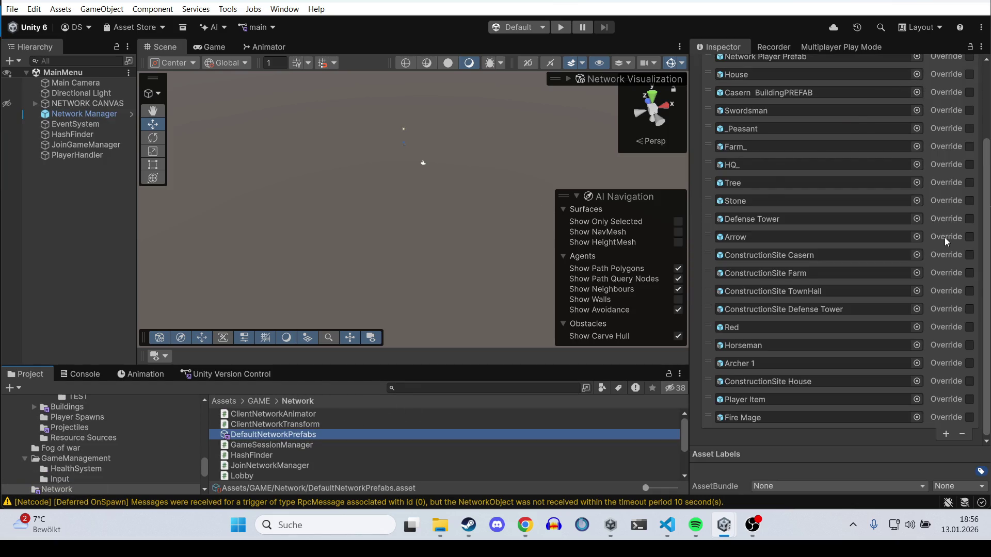
scroll(947, 235, up, 5)
click(970, 48)
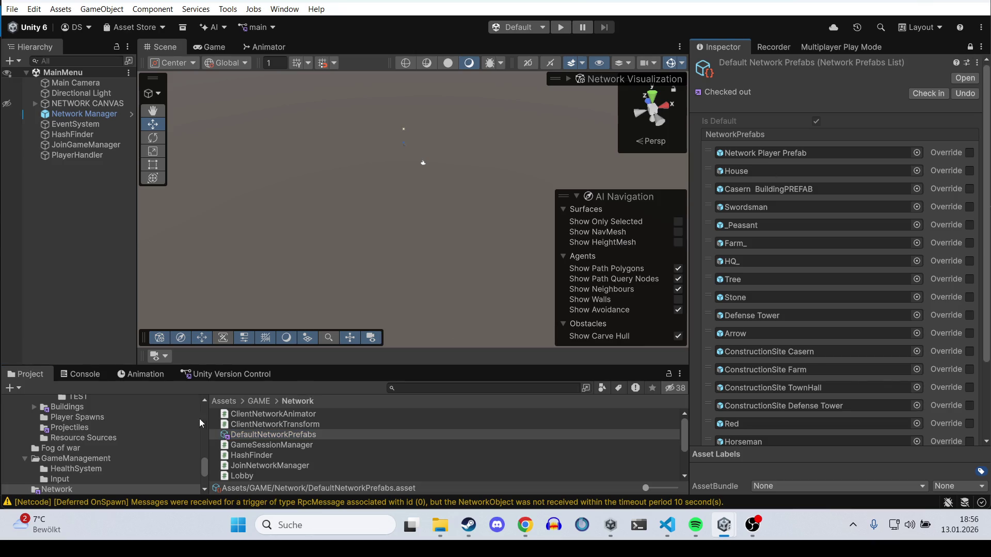
Step: Add a new slot holding the FireBall projectile prefab, then start play mode
scroll(134, 451, up, 5)
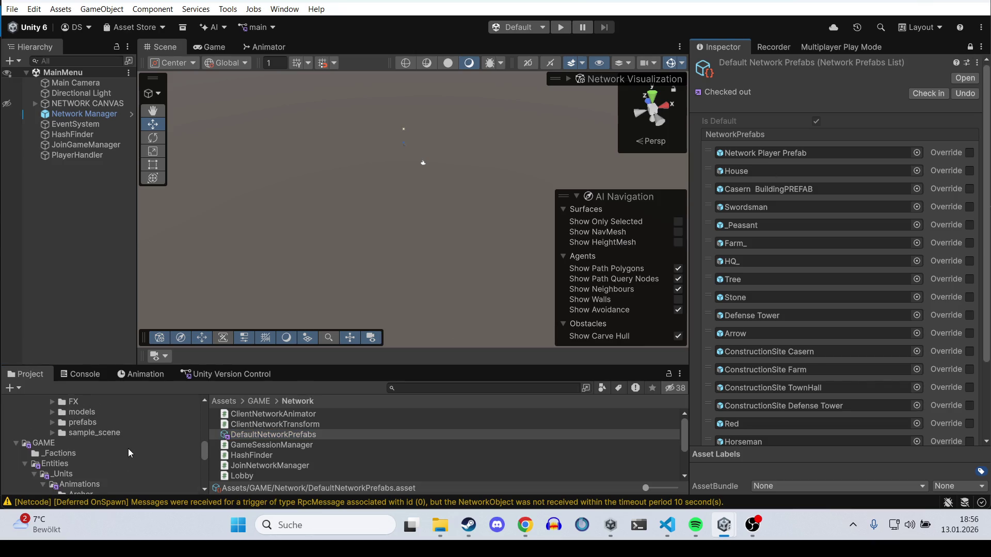
click(256, 401)
double_click(243, 425)
double_click(252, 448)
drag(310, 425, 769, 470)
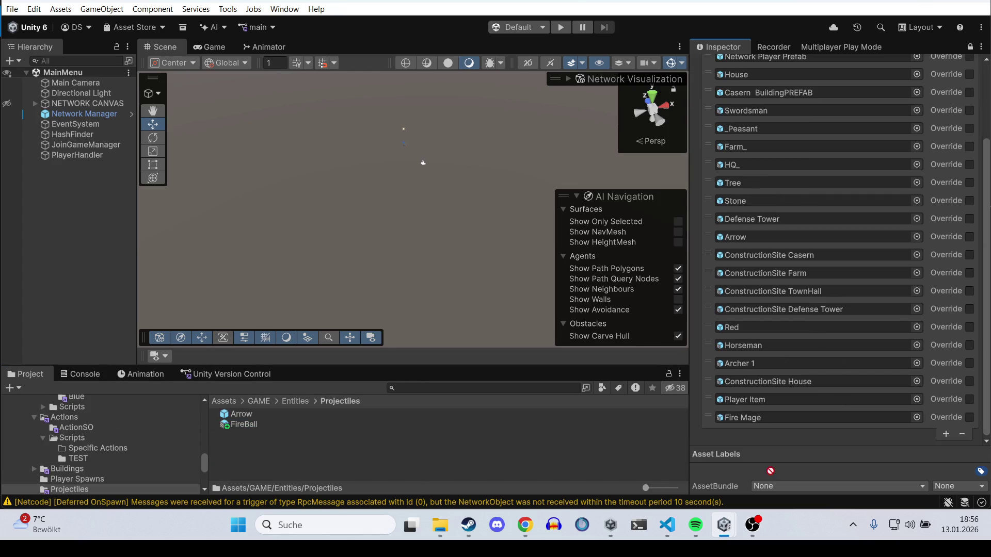
click(948, 434)
drag(302, 424, 772, 433)
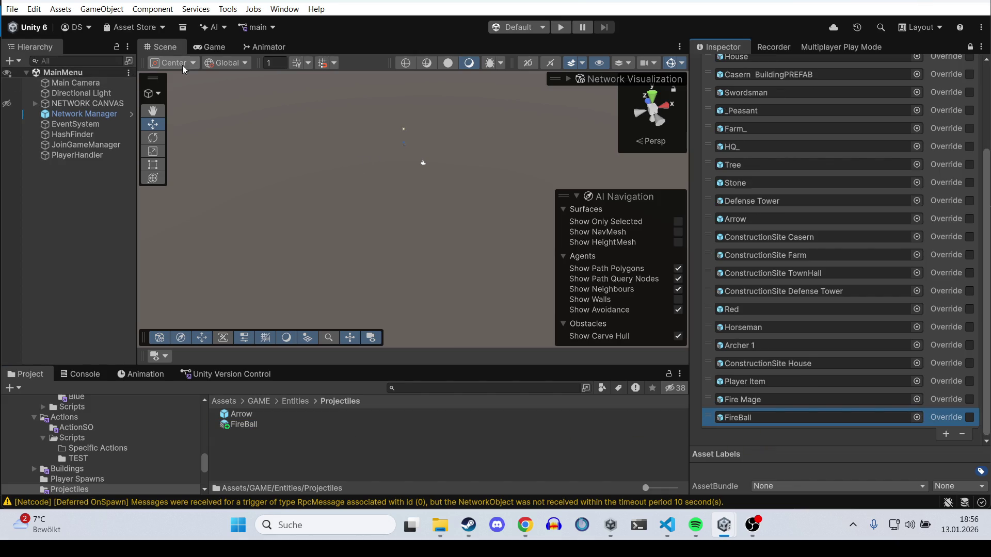
click(562, 28)
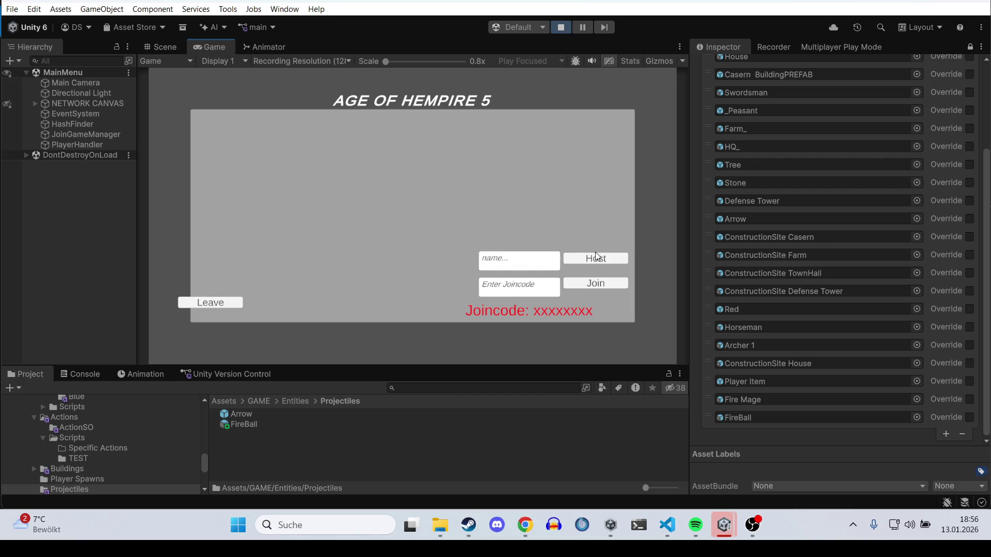
Step: Host and start the Battleground match, then place a new building below the town hall
click(597, 257)
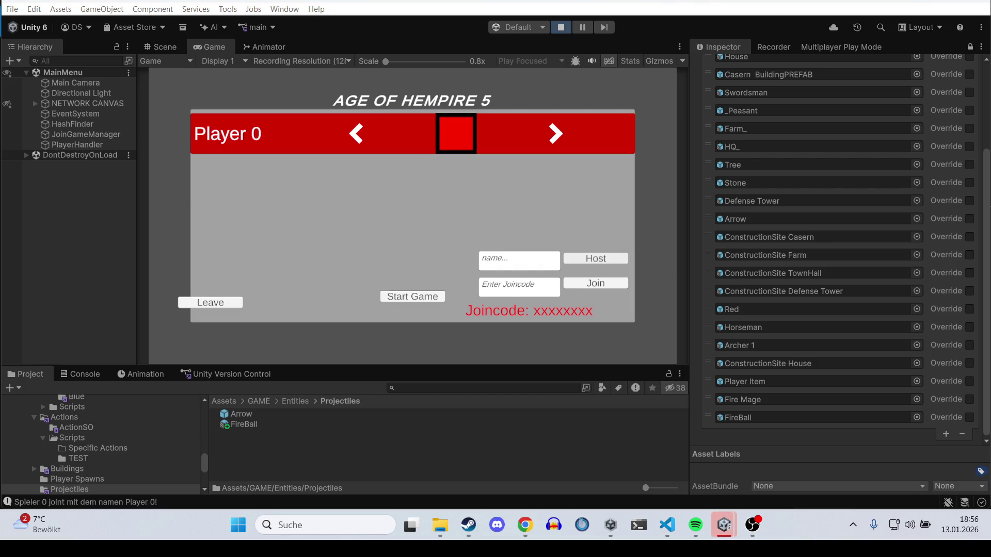
click(424, 298)
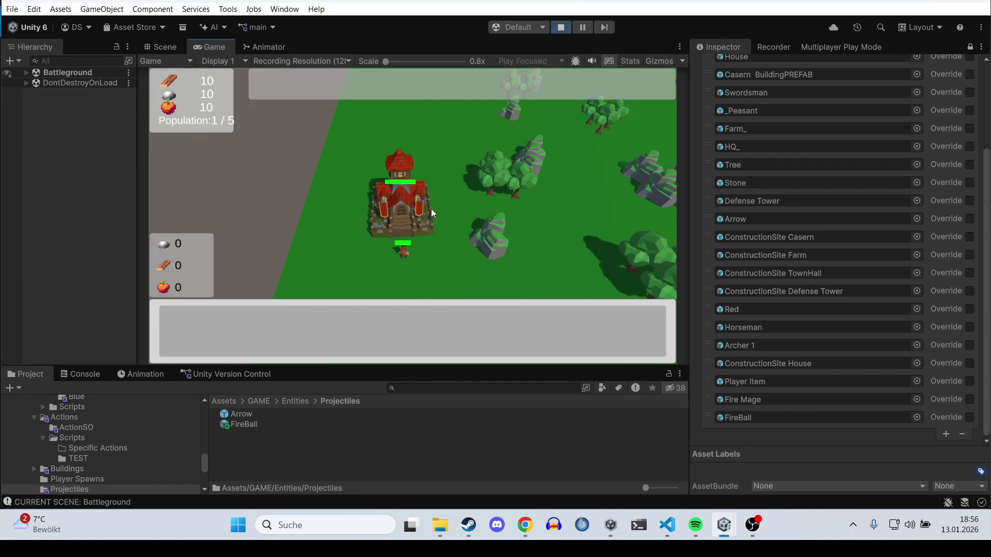
click(432, 209)
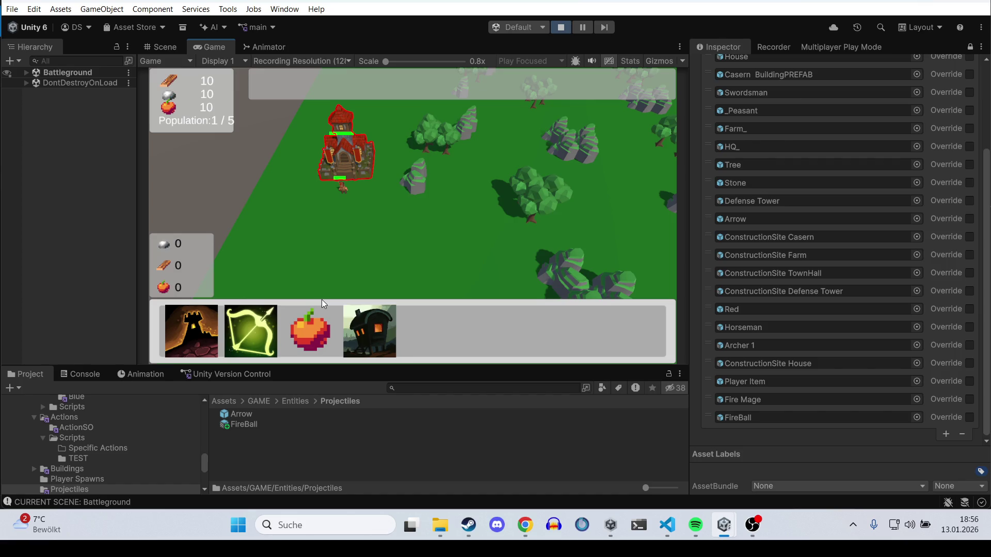
click(194, 329)
click(310, 244)
click(360, 230)
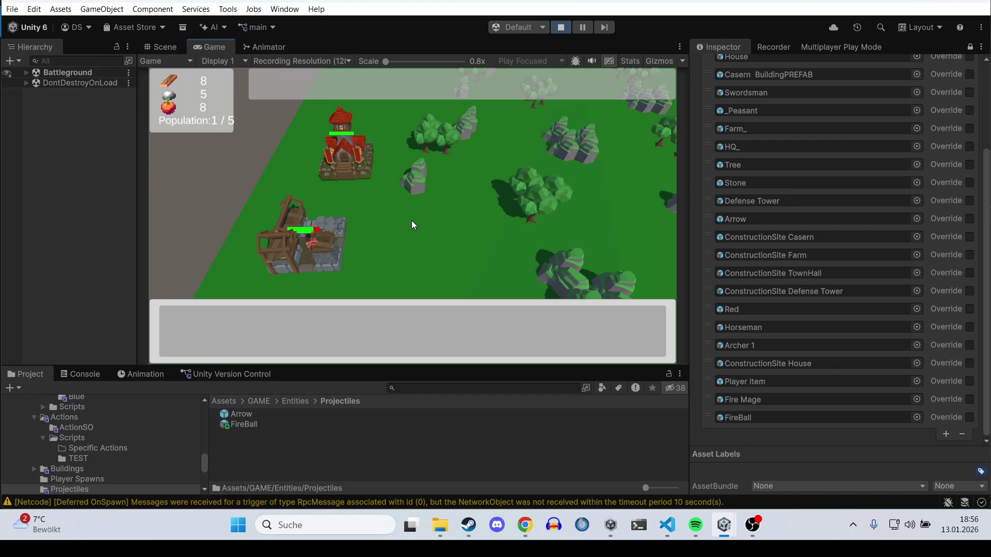
Step: Train a mage at the finished building and pan toward the blue enemy base
click(274, 206)
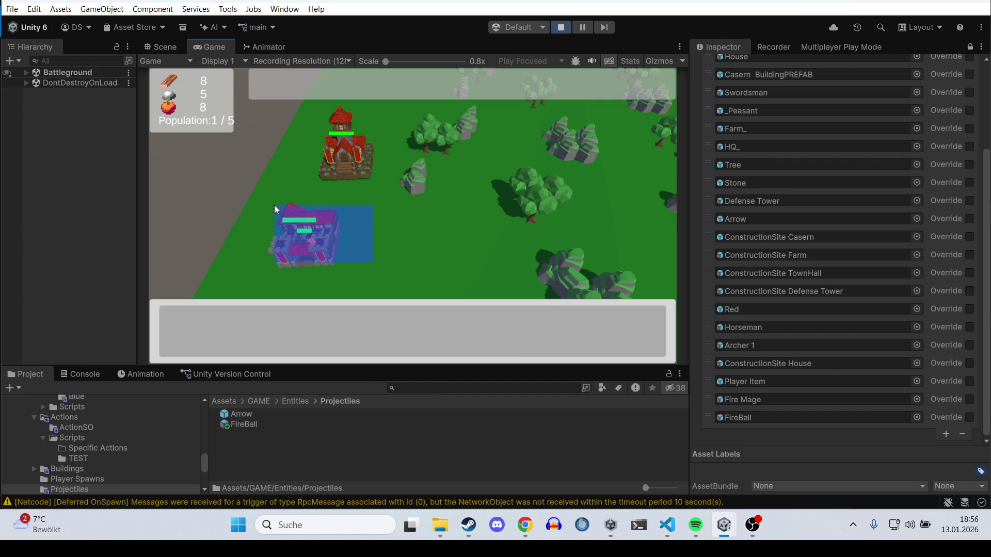
click(425, 331)
click(421, 244)
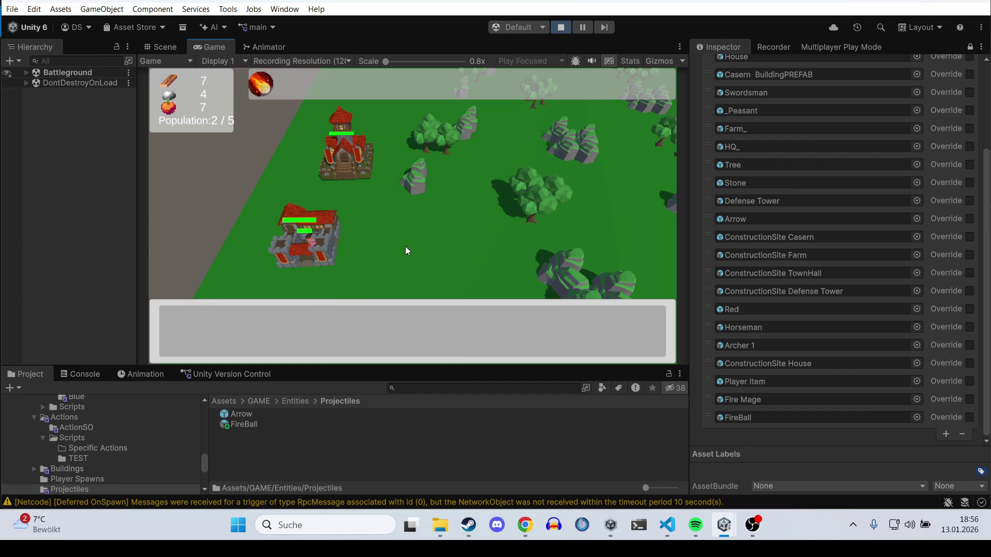
key(d)
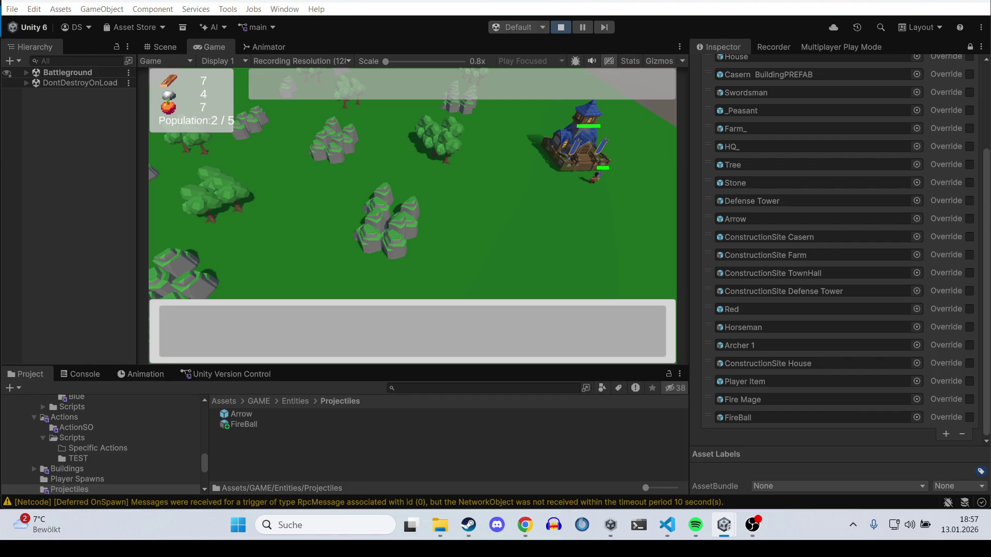
key(d)
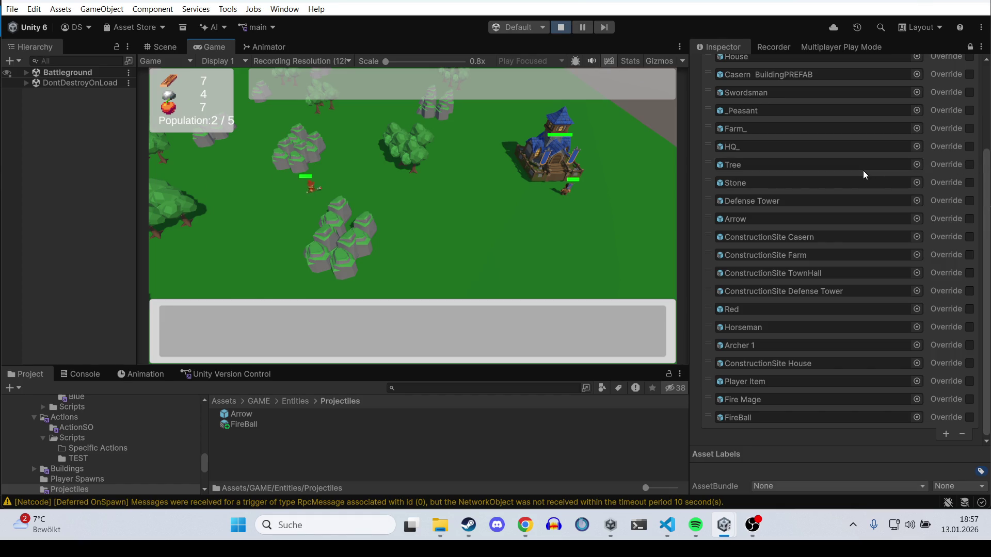
key(d)
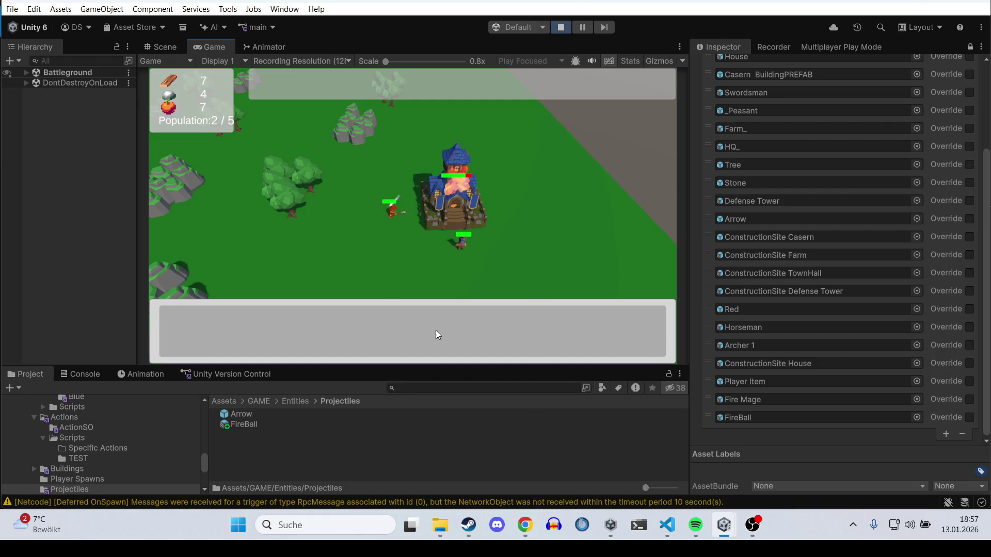
Step: Clear the Console messages, check on the mage near the town hall, and stop play mode
click(81, 376)
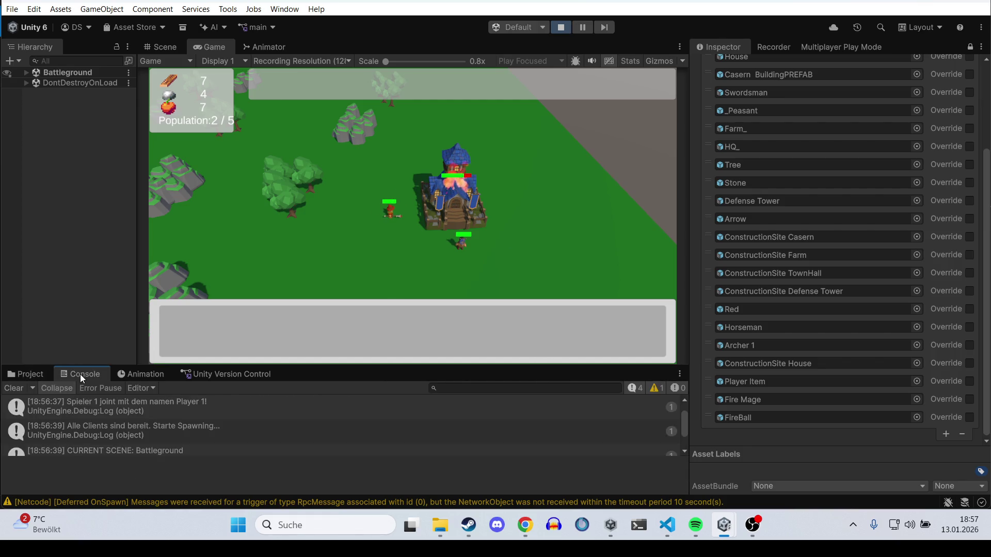
scroll(213, 428, down, 2)
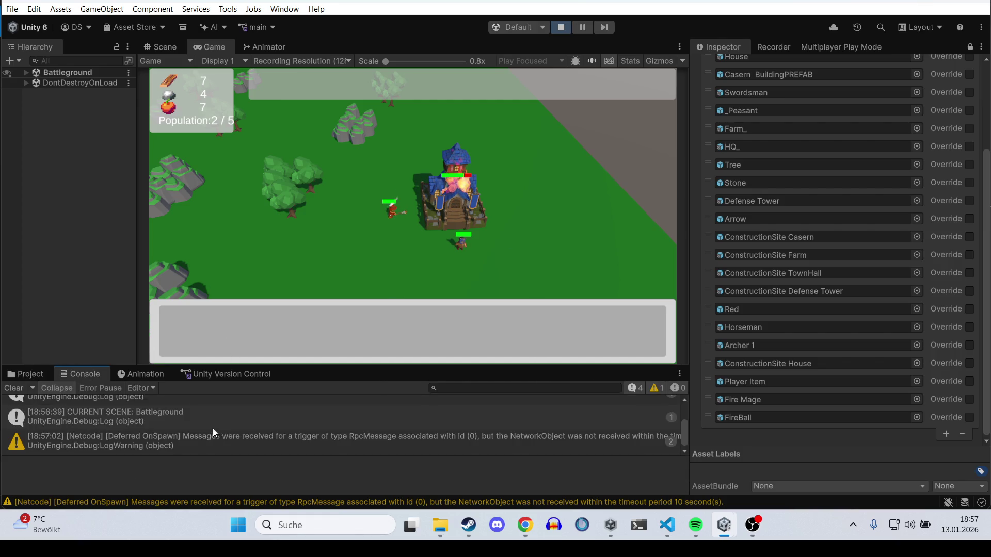
click(15, 388)
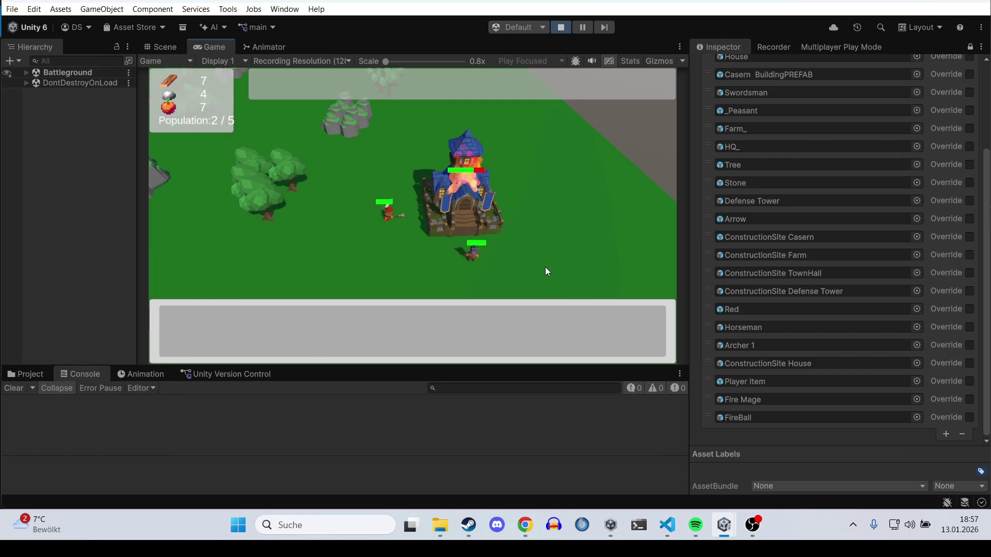
scroll(542, 256, up, 3)
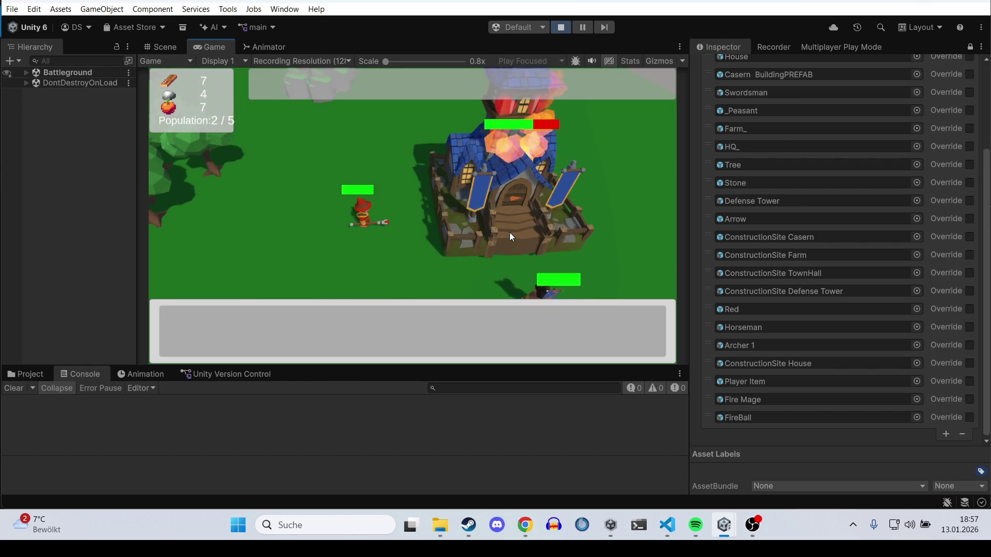
scroll(508, 233, down, 2)
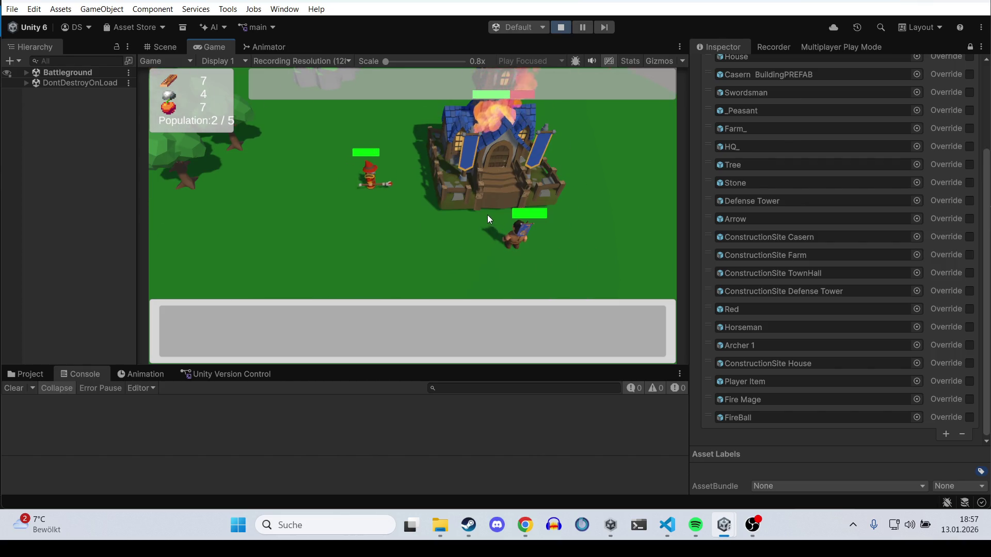
scroll(487, 215, up, 1)
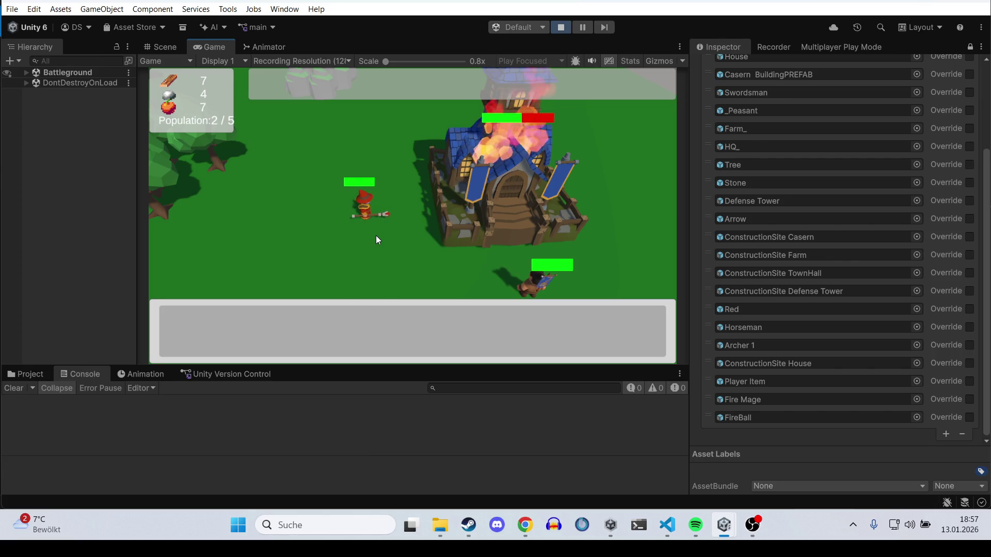
scroll(378, 240, down, 2)
drag(303, 237, 257, 183)
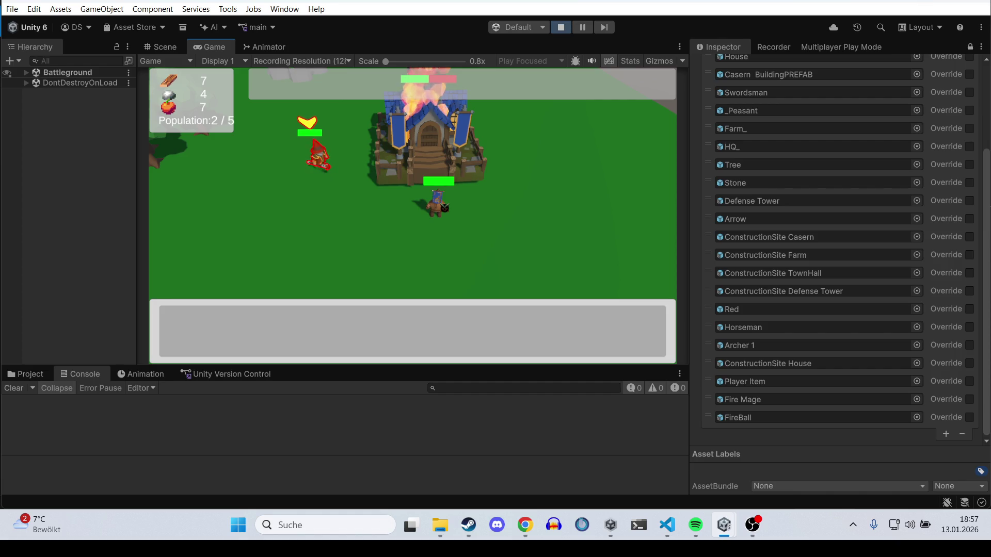
click(527, 199)
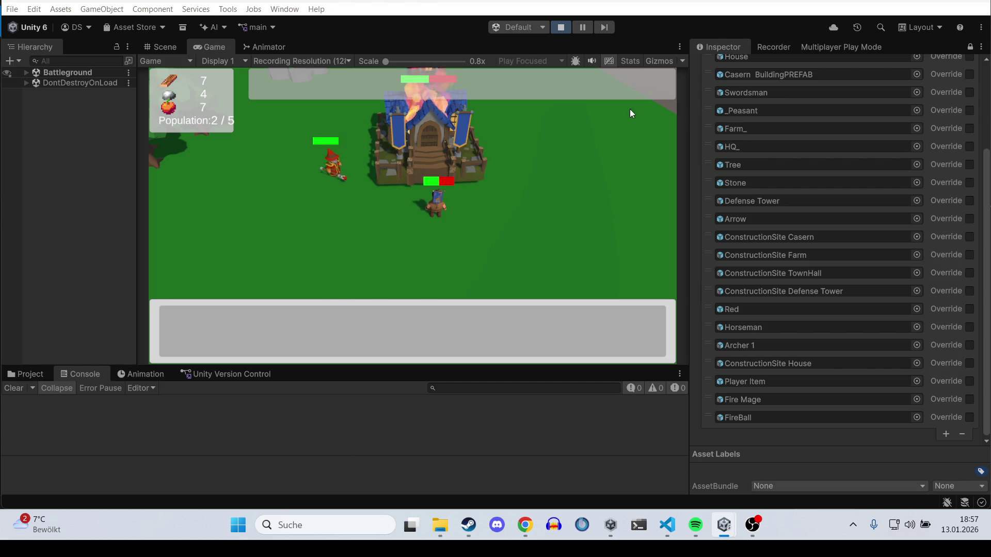
click(560, 27)
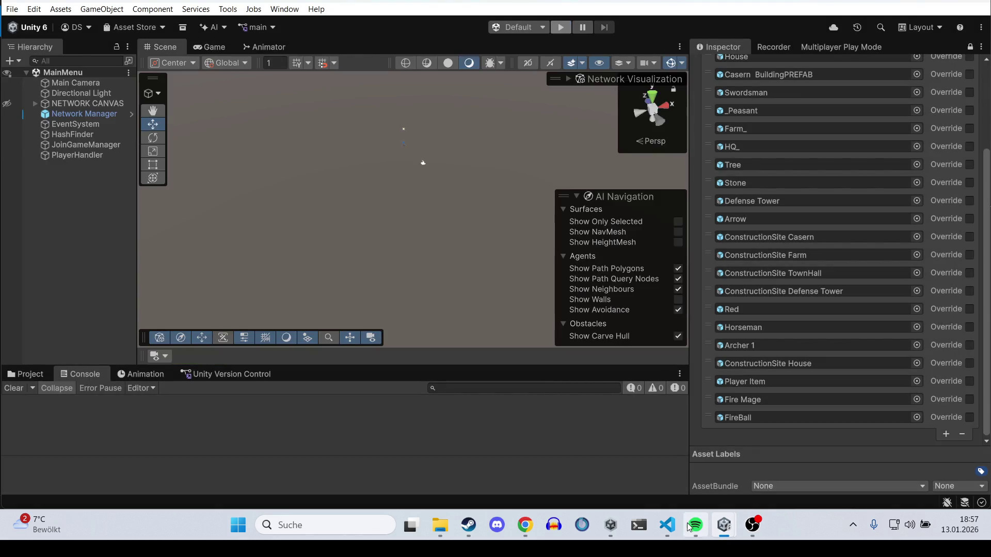
Step: Switch to VS Code and open Projectile.cs from the Projectiles folder
click(668, 525)
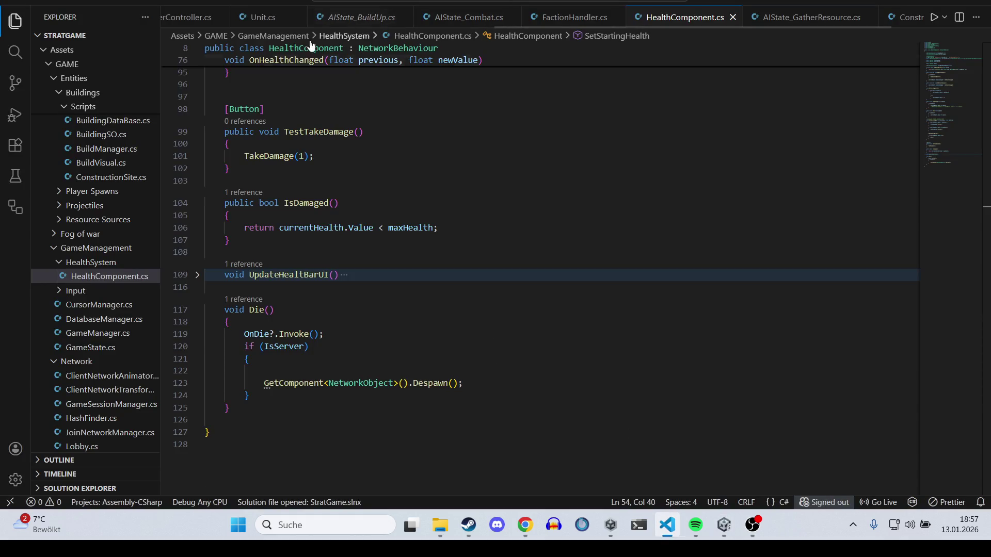
scroll(110, 260, up, 3)
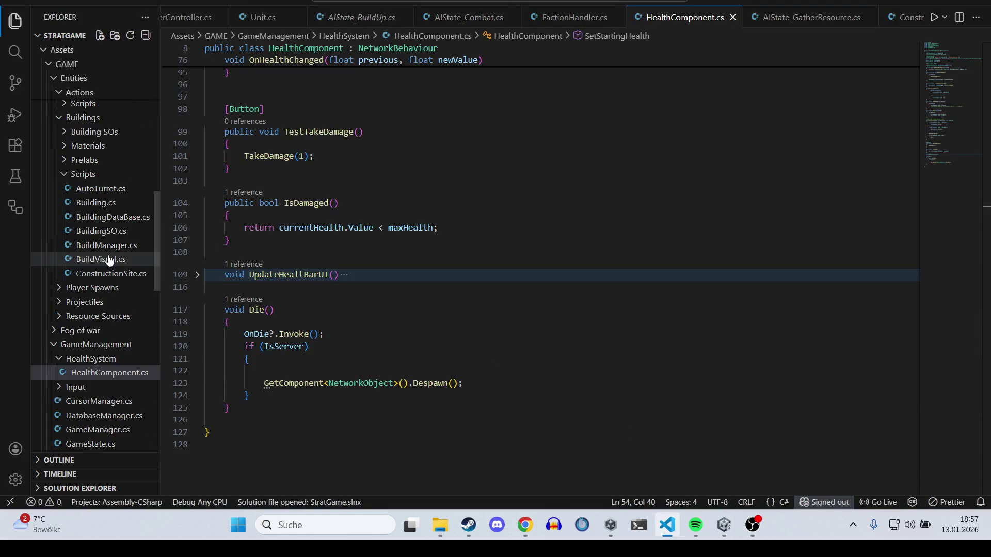
click(61, 304)
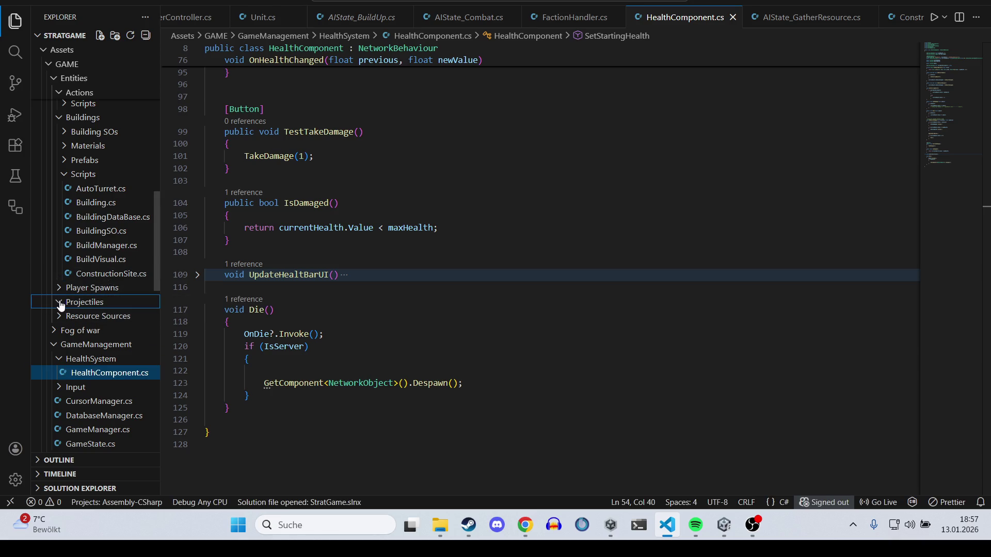
scroll(62, 305, up, 3)
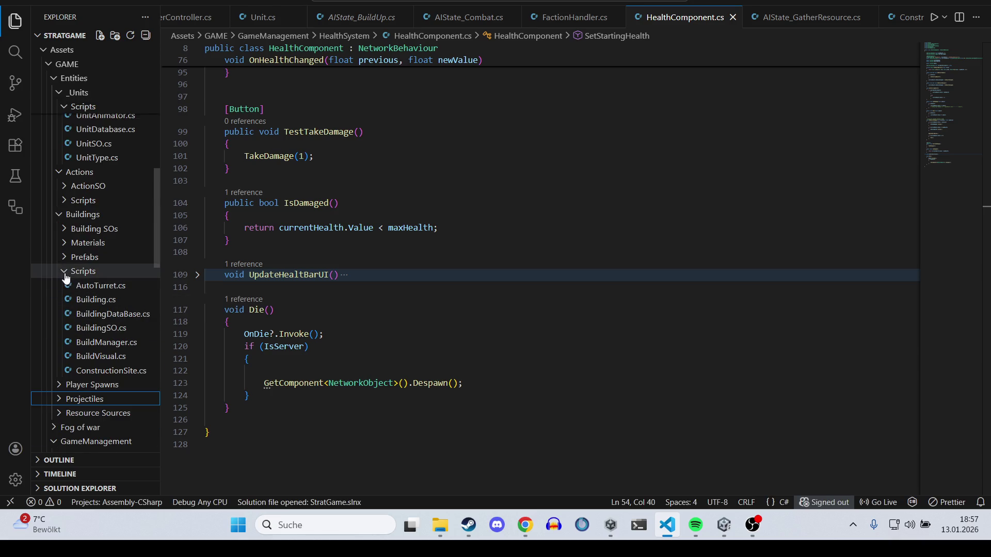
scroll(66, 276, up, 6)
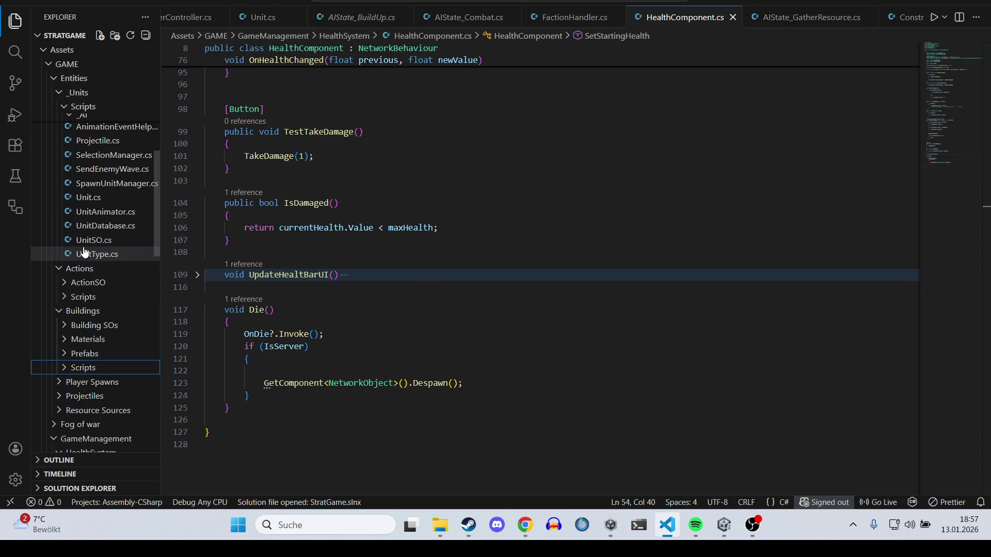
click(97, 237)
key(ctrl+a)
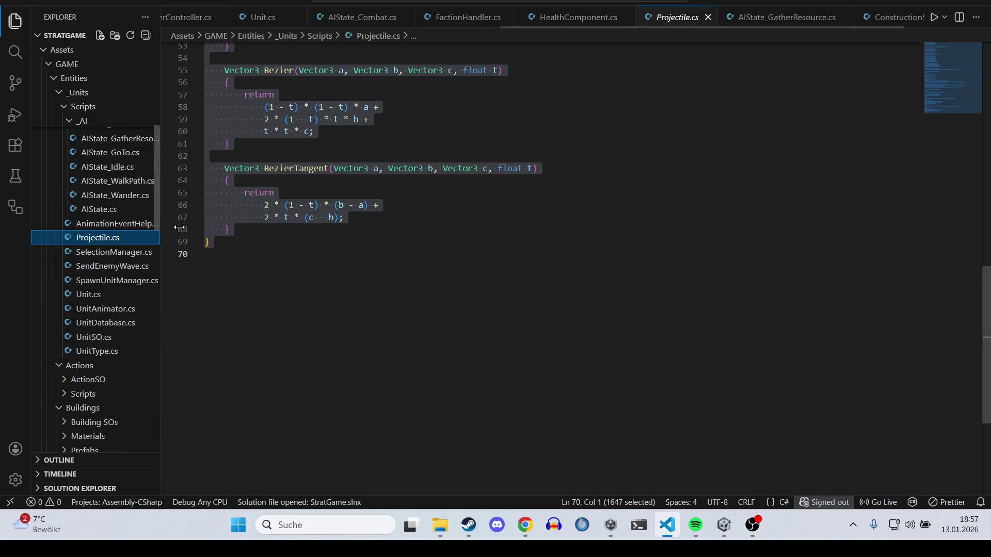
scroll(326, 203, up, 6)
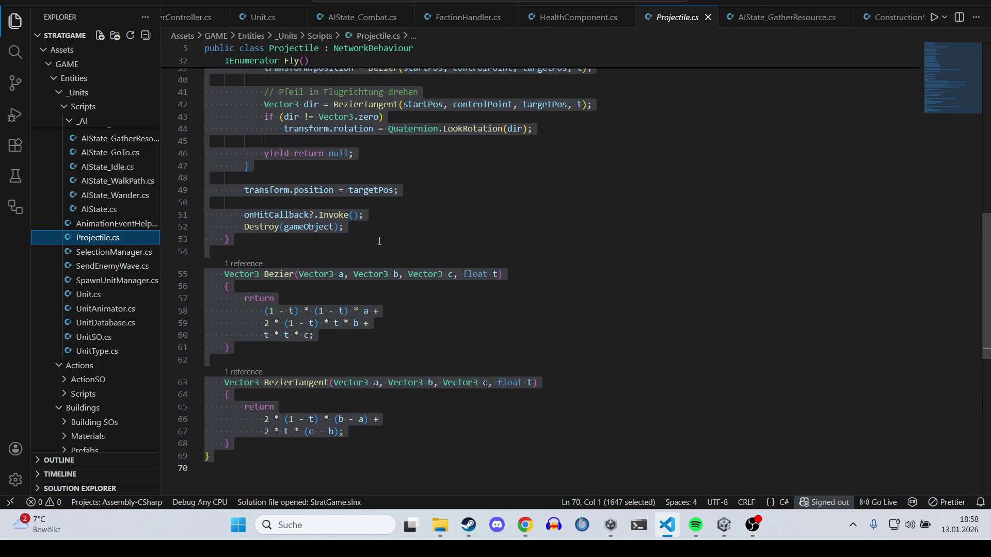
click(375, 240)
scroll(335, 222, up, 4)
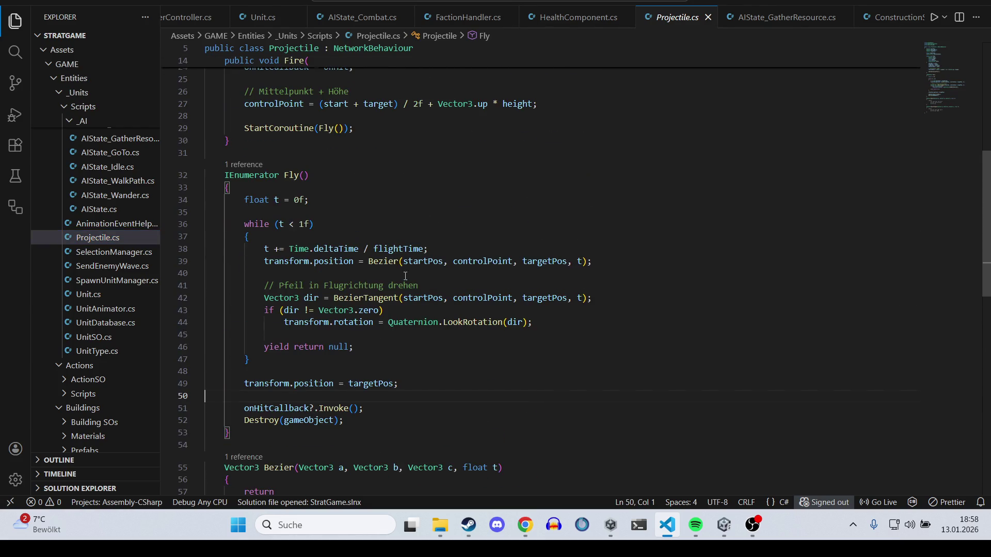
scroll(405, 276, up, 5)
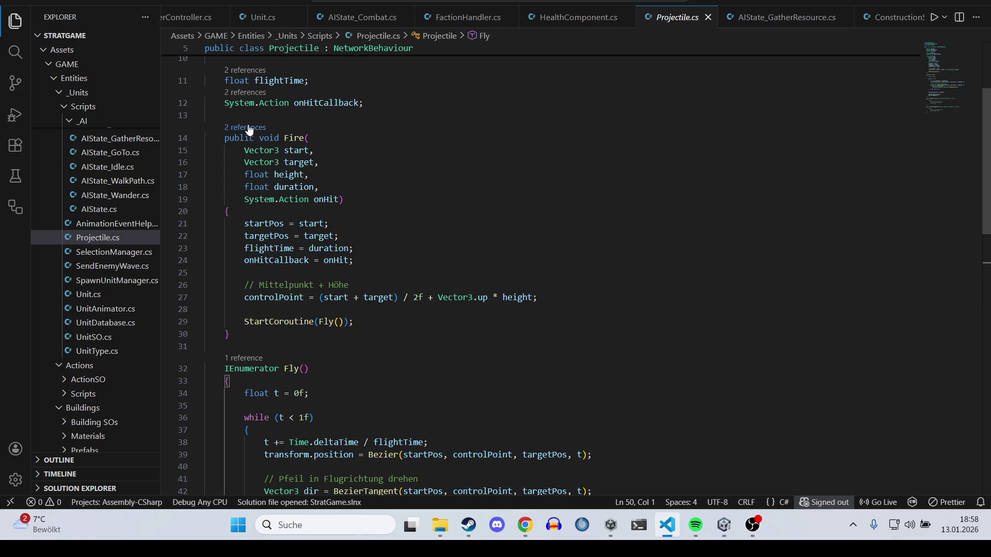
Step: Find all references to Fire and open AIState_Combat.cs at its call in ShootProjectile
click(245, 127)
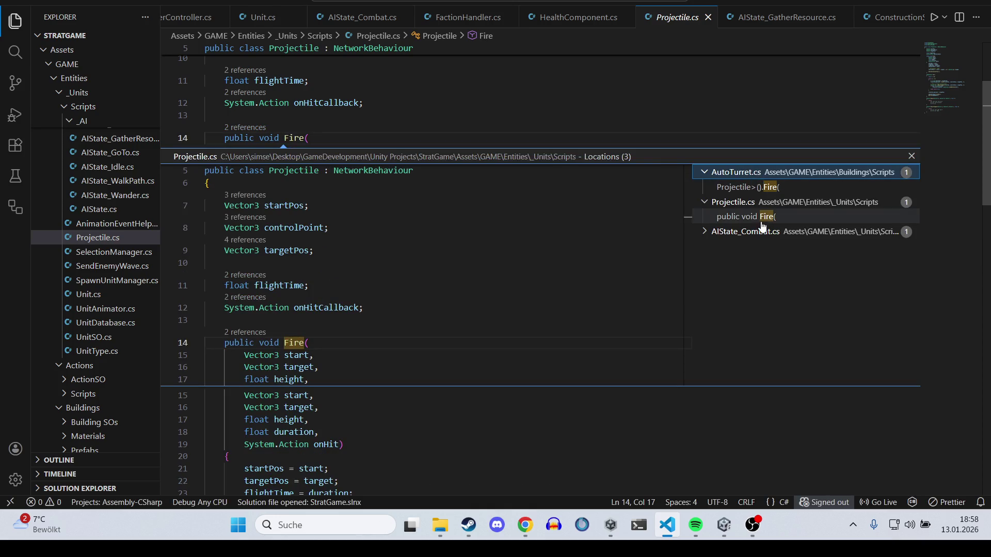
click(761, 235)
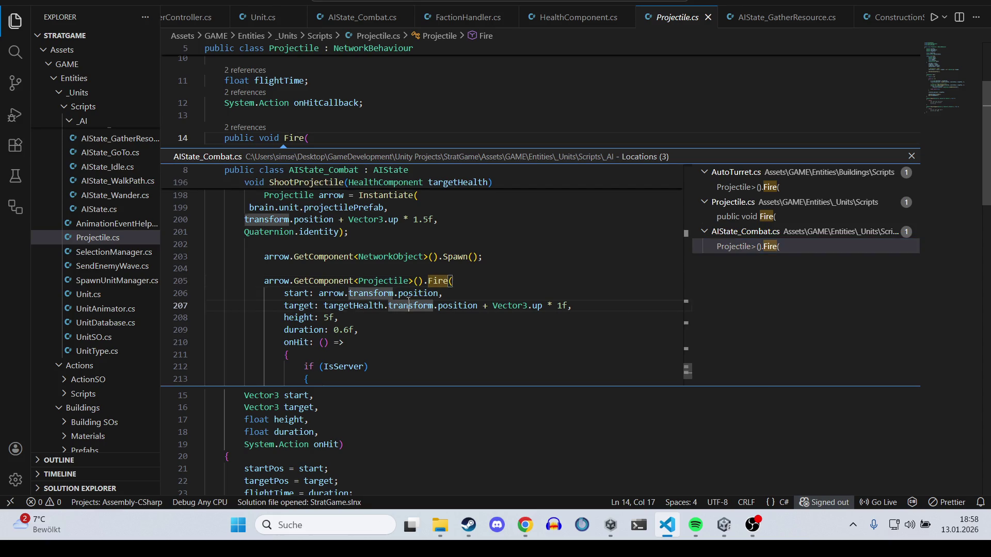
double_click(408, 301)
click(421, 223)
key(Up)
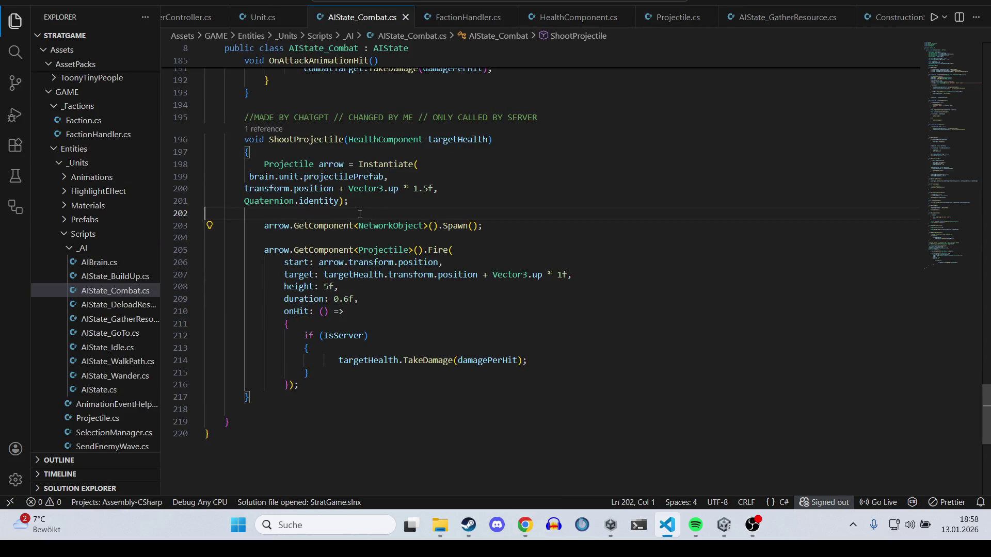
Step: Add 'arrow.transform.position = arrow.transform.position;' after the Spawn call and save the file
scroll(422, 222, up, 1)
click(380, 234)
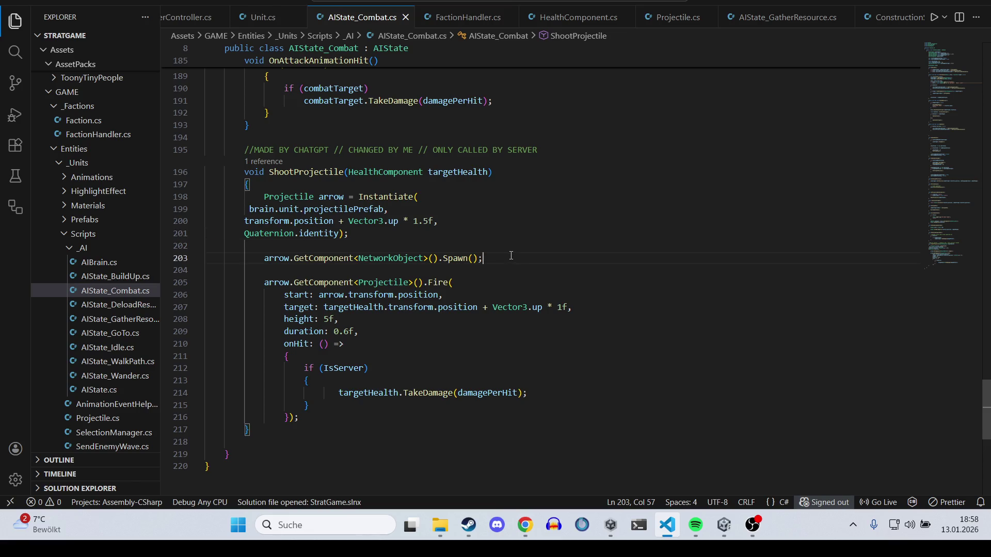
key(Return)
text(ar)
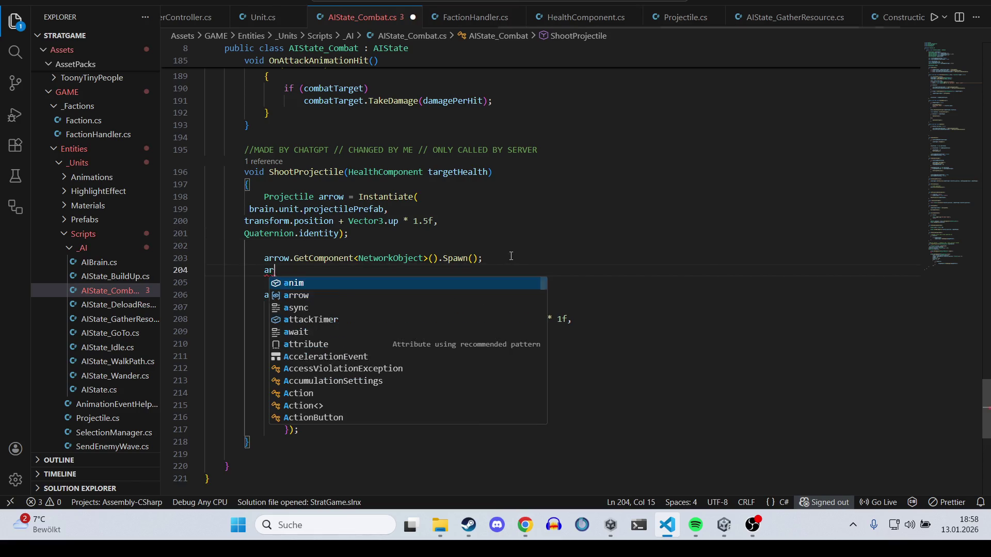
text(row.transform.po)
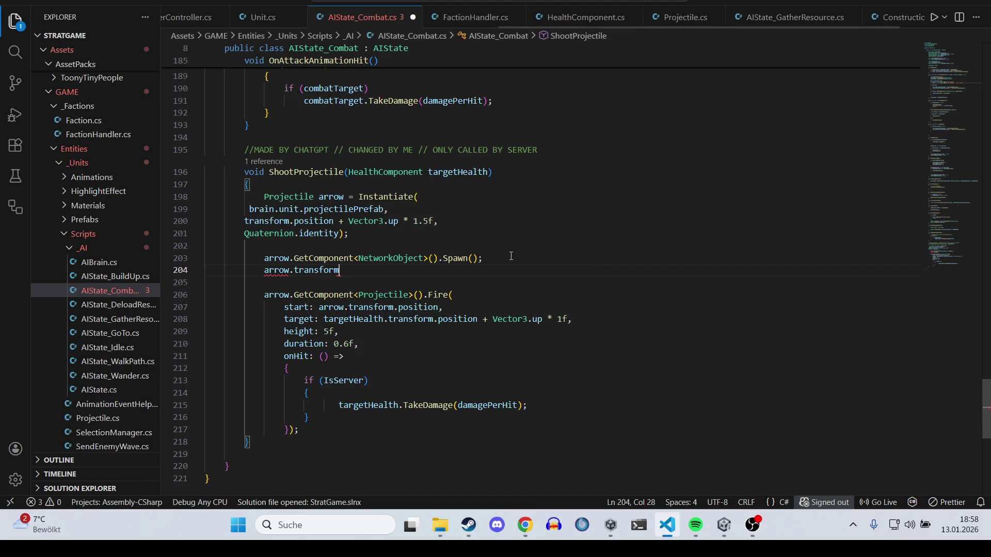
key(Tab)
text(= )
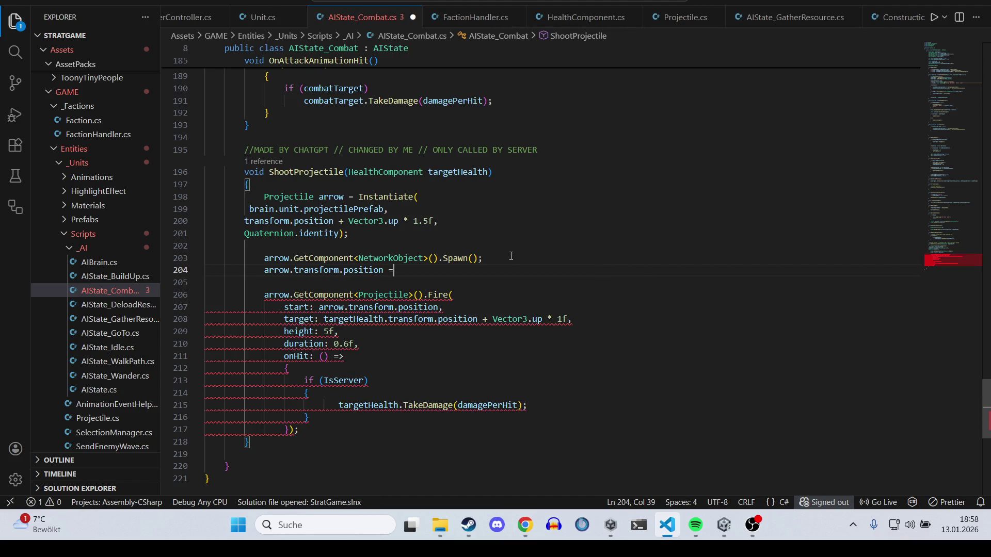
text(arrow)
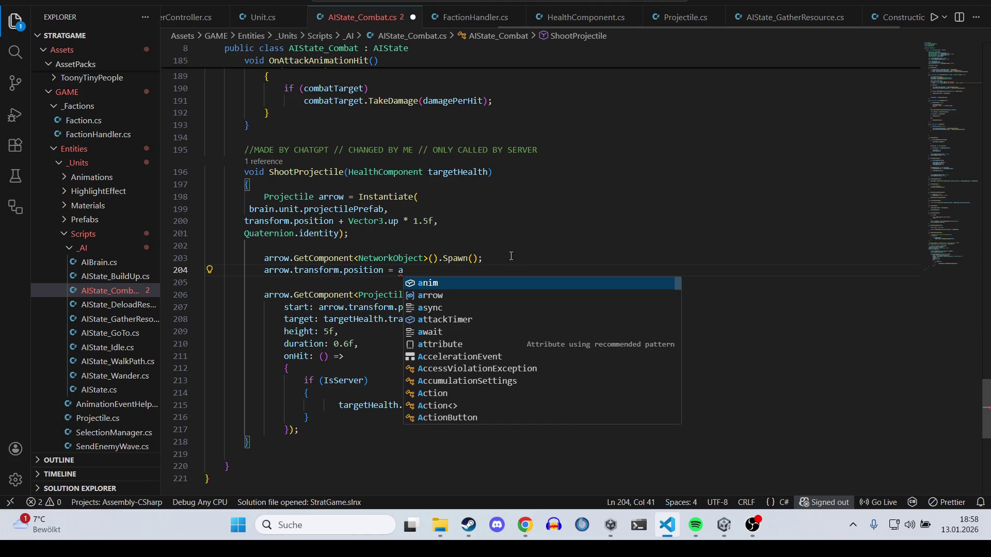
text(.tr)
key(Tab)
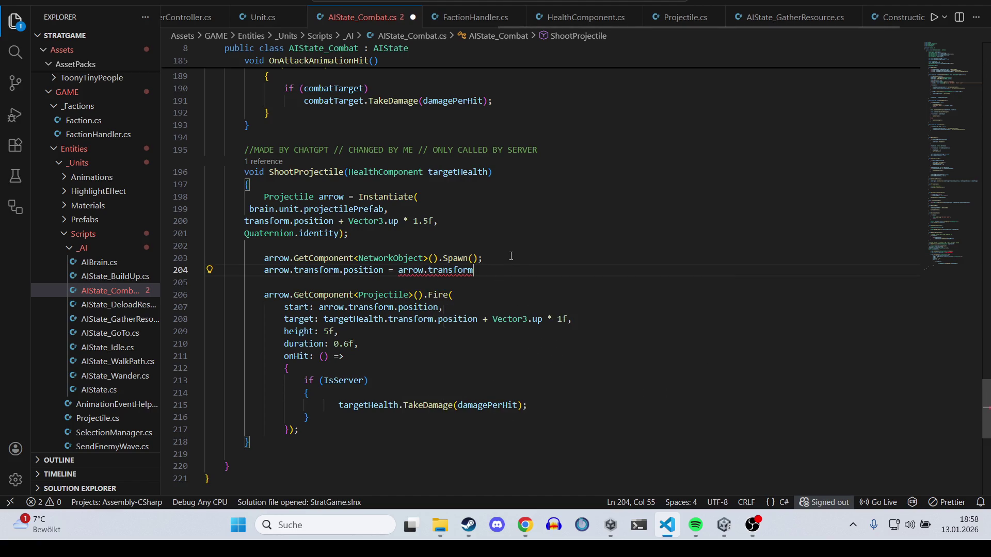
text(.po)
key(Tab)
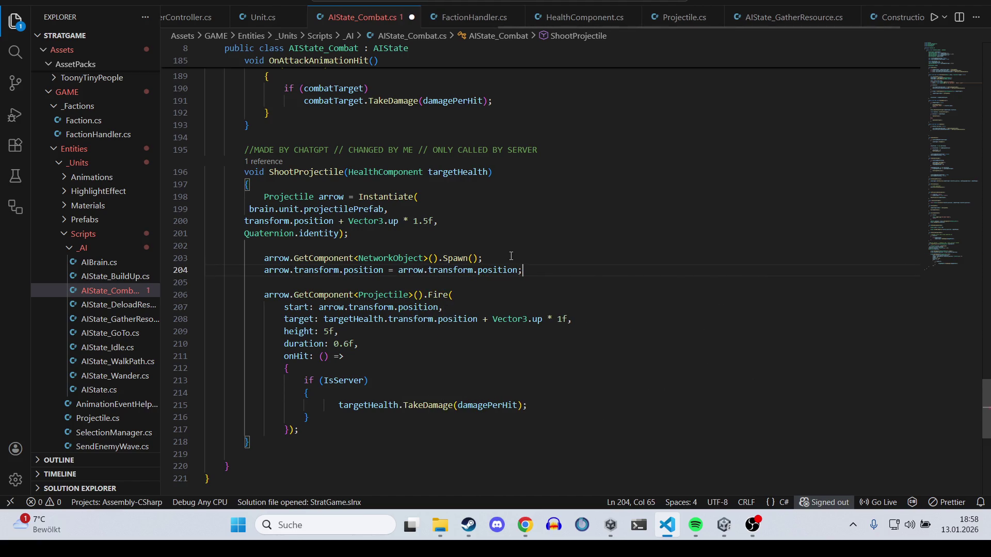
key(ctrl+s)
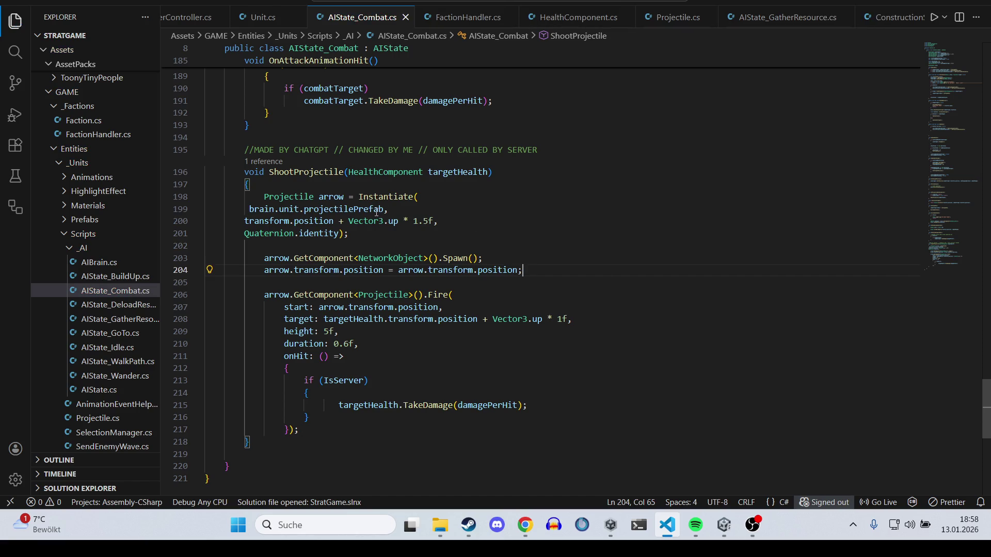
Step: Review the projectilePrefab reference, rotation argument and 1.5f spawn height in ShootProjectile
click(376, 210)
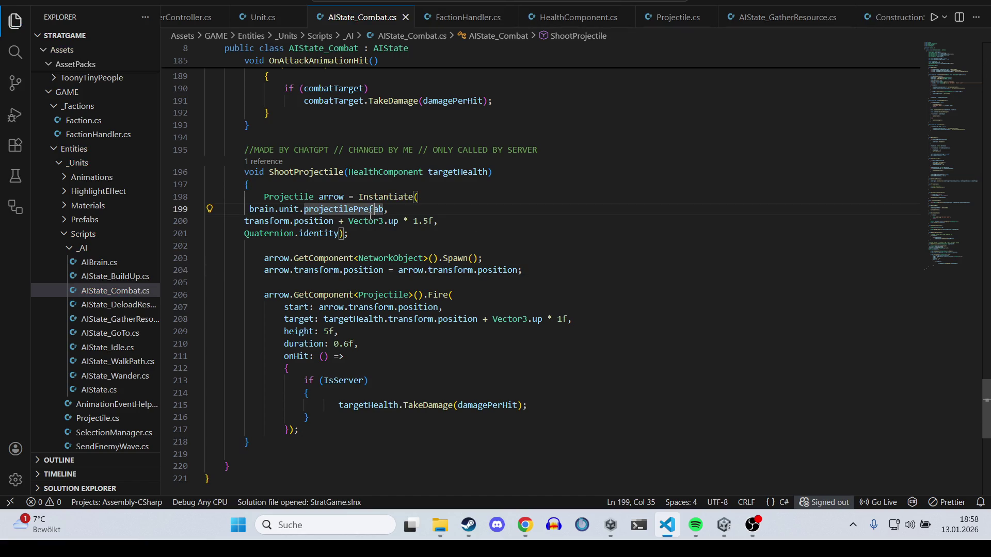
click(366, 233)
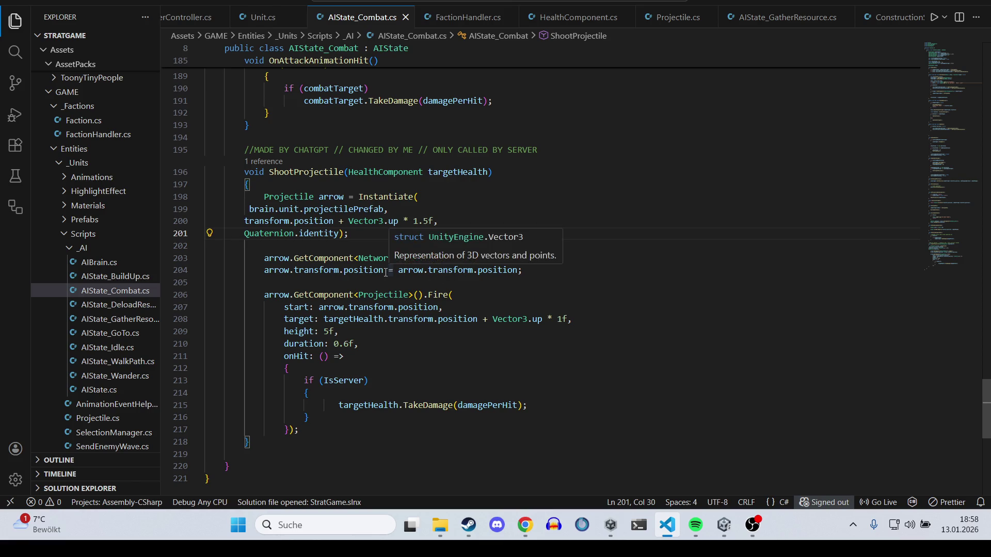
click(415, 269)
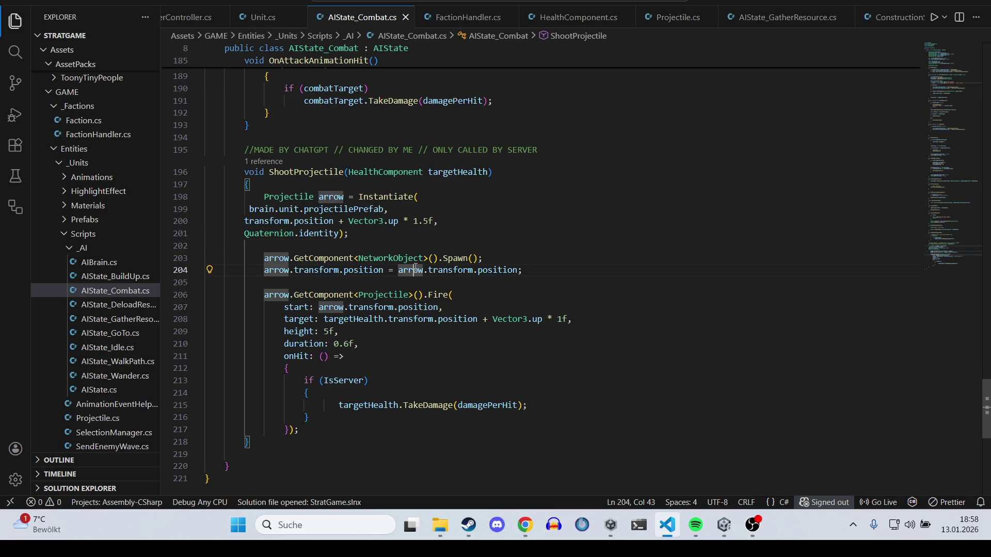
click(398, 222)
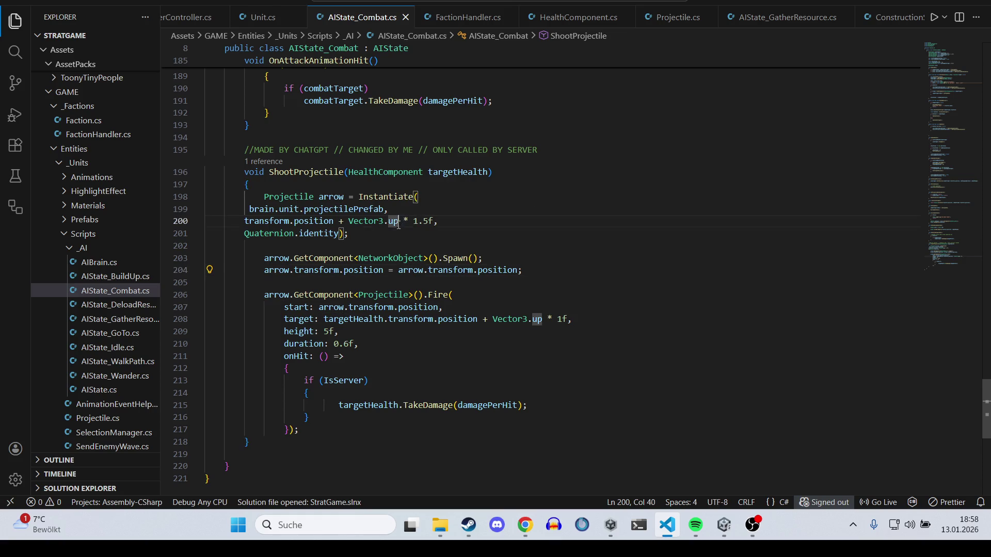
key(Down)
key(Down)
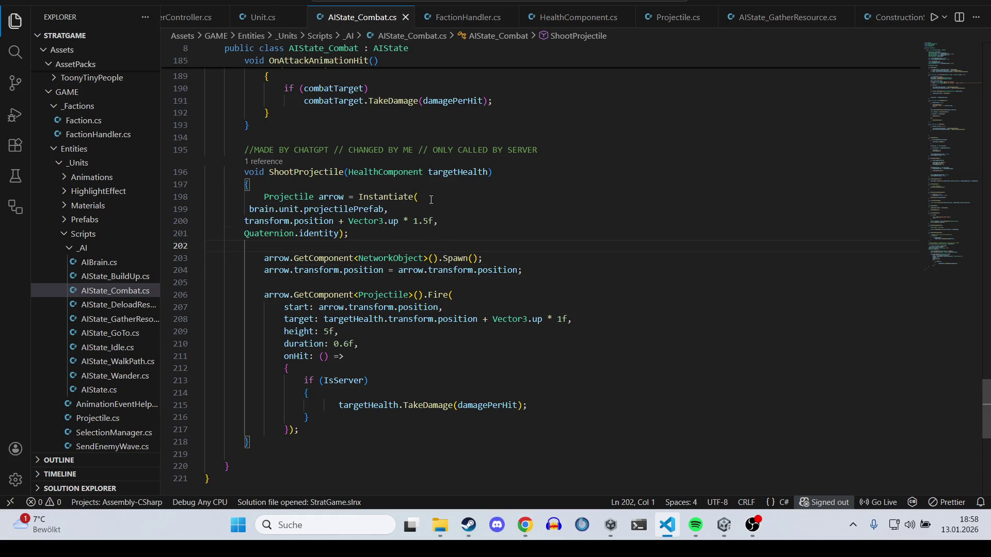
mouse_move(387, 197)
mouse_move(435, 224)
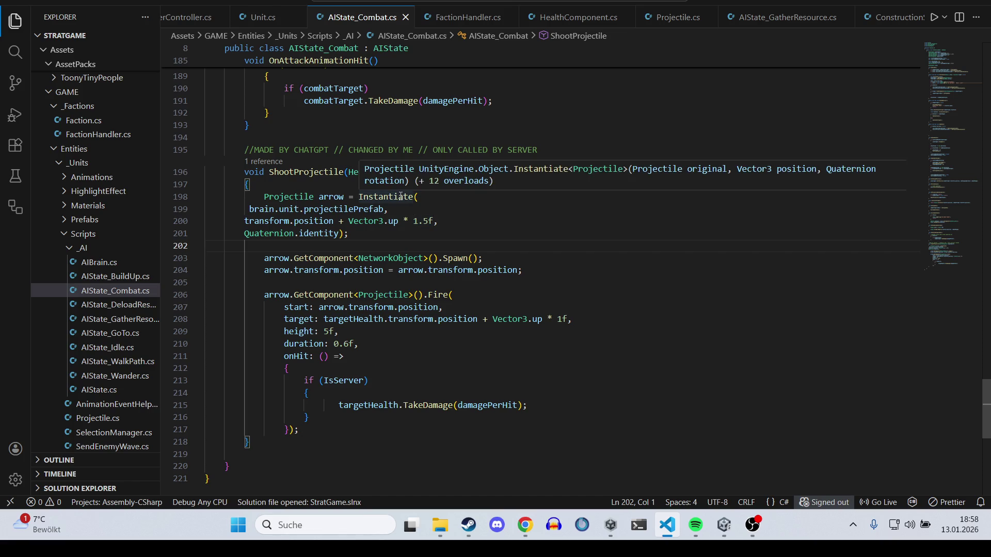
drag(433, 221, 245, 221)
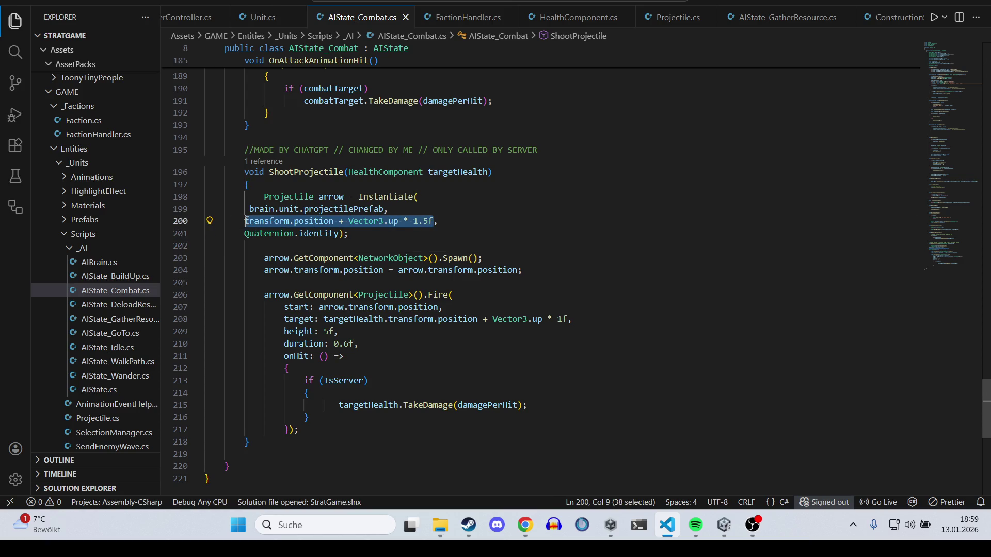
click(464, 242)
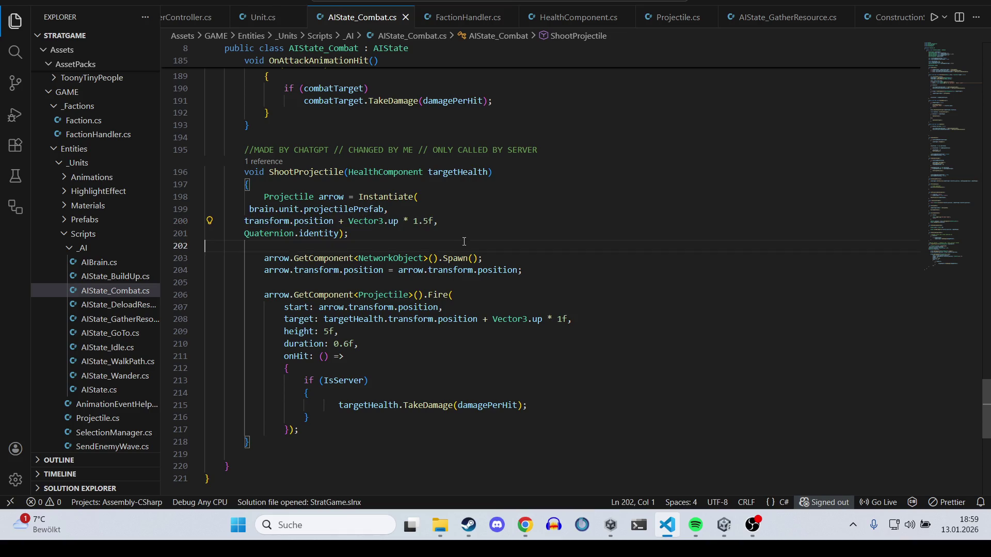
click(405, 269)
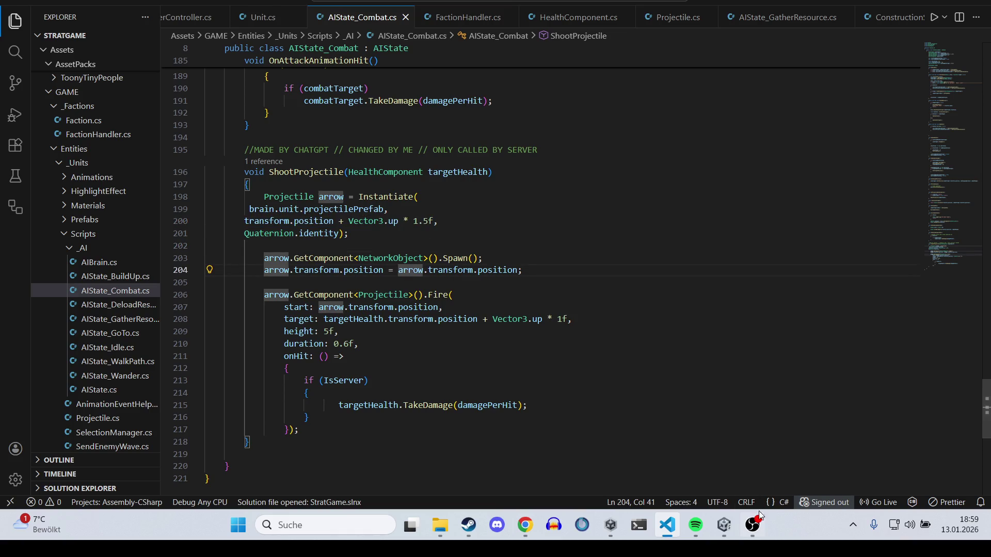
mouse_move(748, 526)
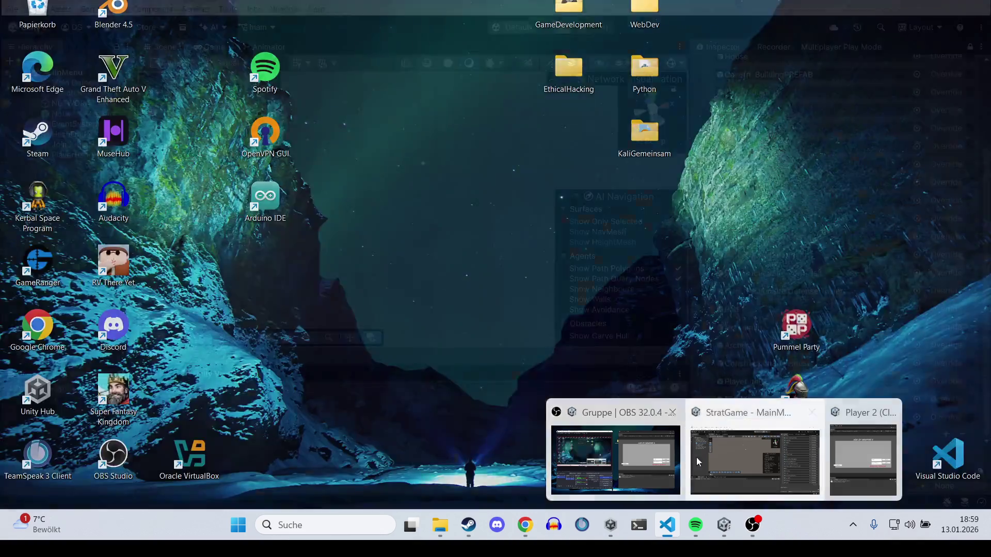
Step: Switch back to the Unity editor after compilation and minimize the OBS window covering it
click(695, 457)
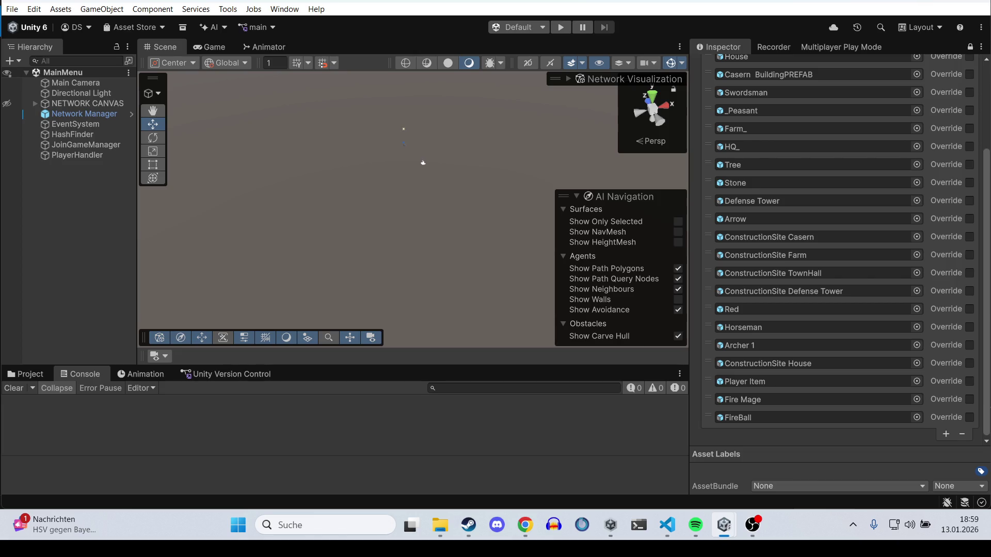
key(alt+Tab)
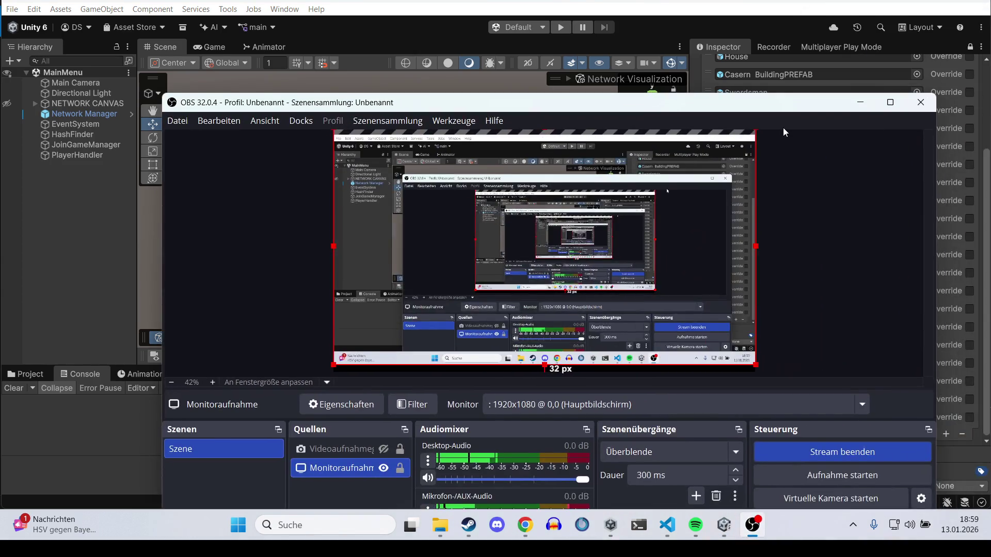
click(859, 102)
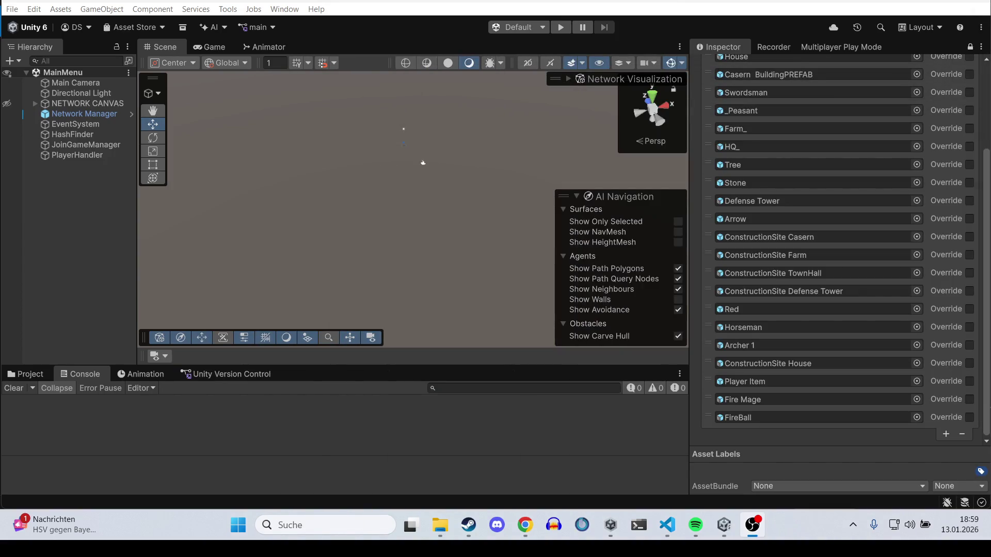
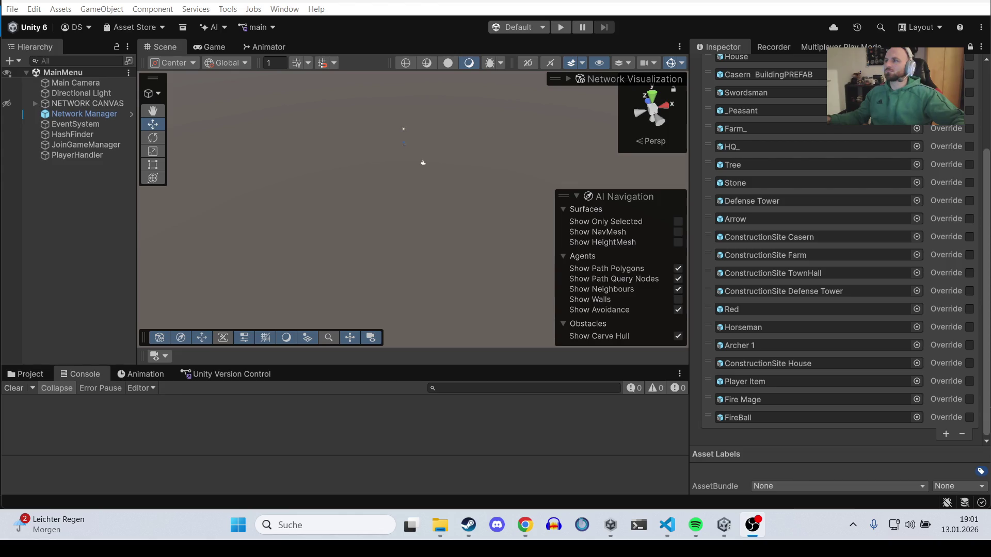
Step: Move the stream chat window aside, orbit the Scene view, and bring the Gemini browser forward
mouse_move(705, 194)
mouse_down()
mouse_move(794, 139)
mouse_move(828, 143)
mouse_up()
drag(674, 144, 696, 204)
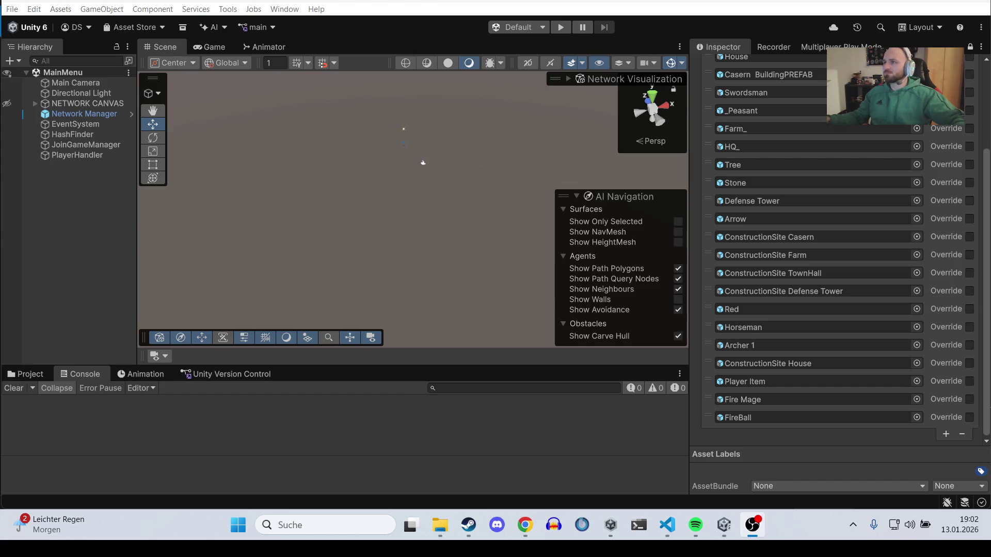
key(alt+Tab)
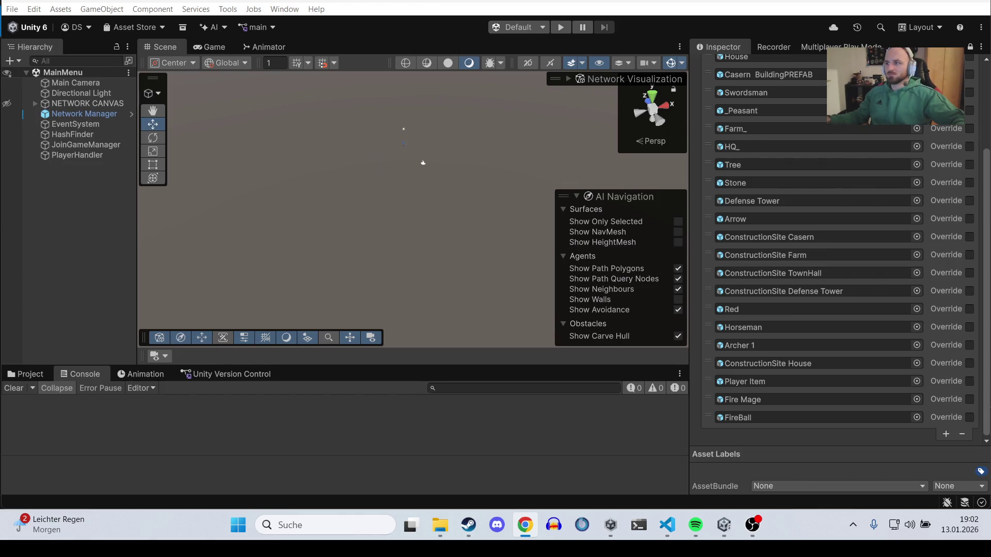
key(alt+Tab)
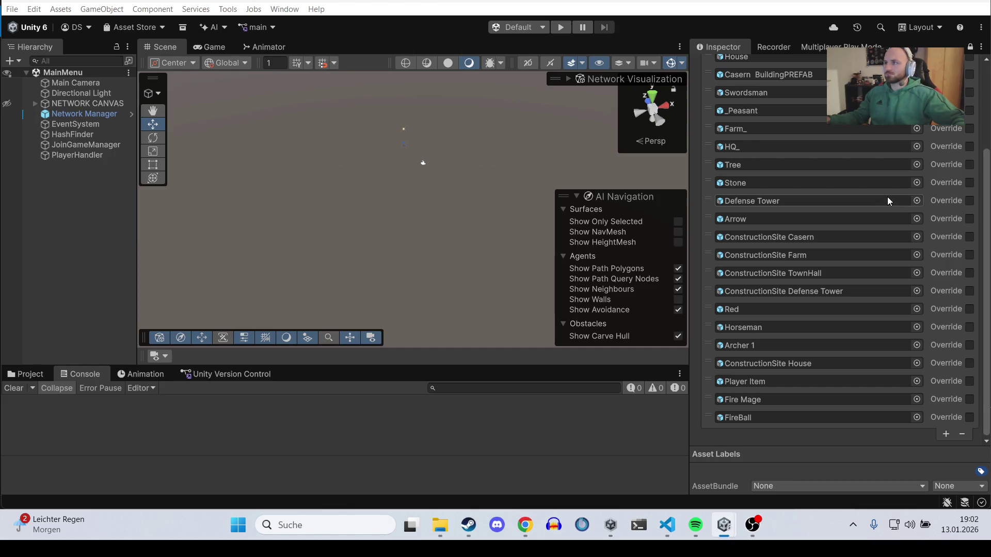
drag(461, 246, 413, 229)
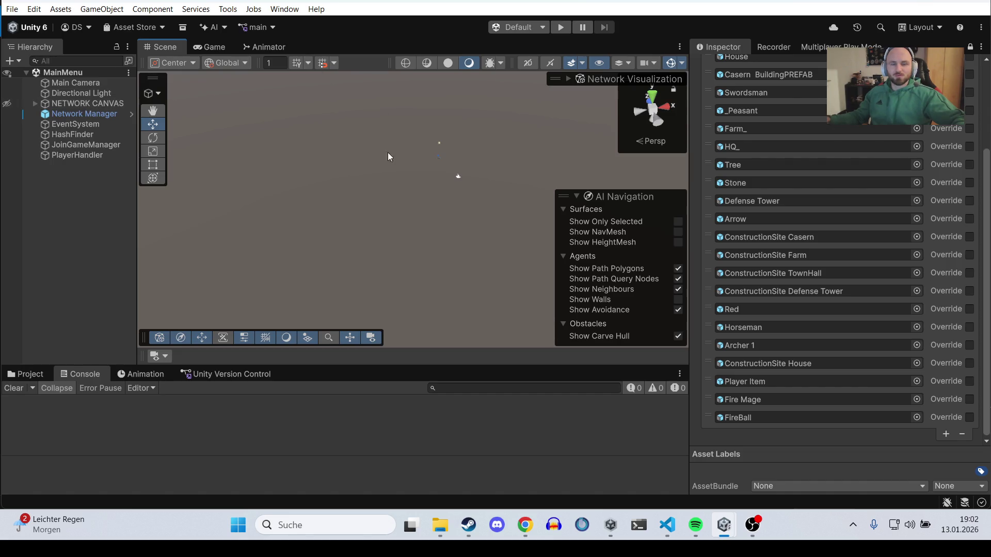
key(alt+Tab)
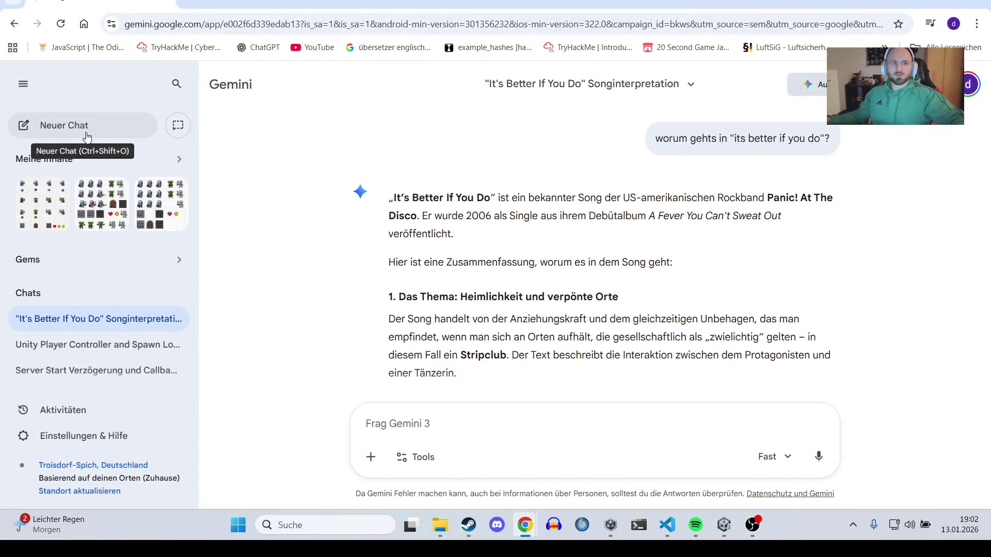
Step: In a new Gemini chat, list the units Bauer/Farmer, swordsman, archer, firemage, mounted knight (cavalry)
click(85, 132)
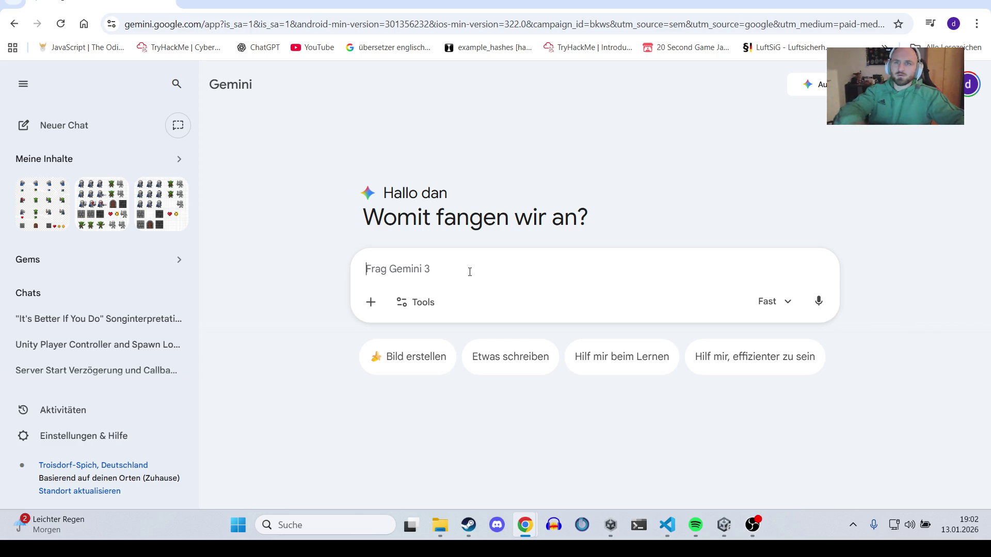
text(ic)
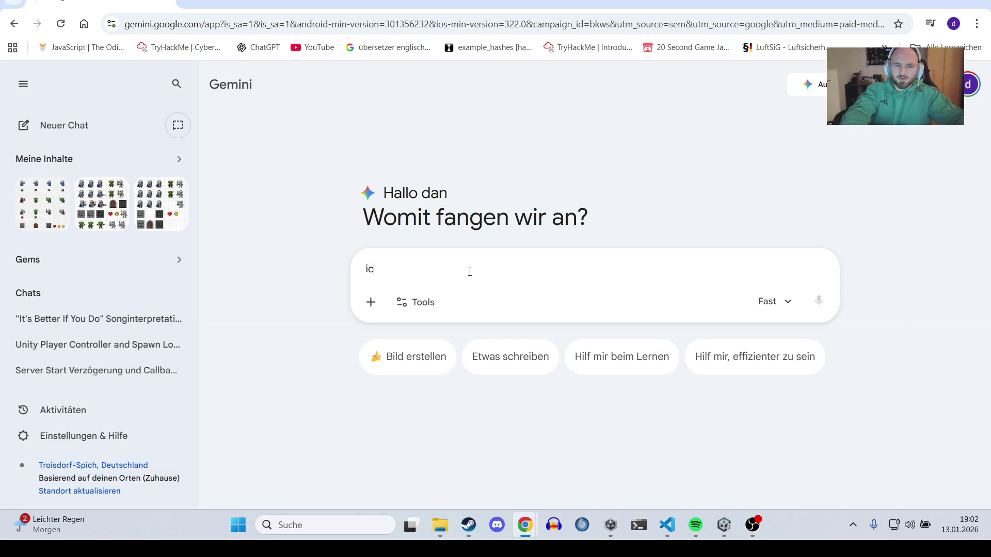
text(h habe in mein)
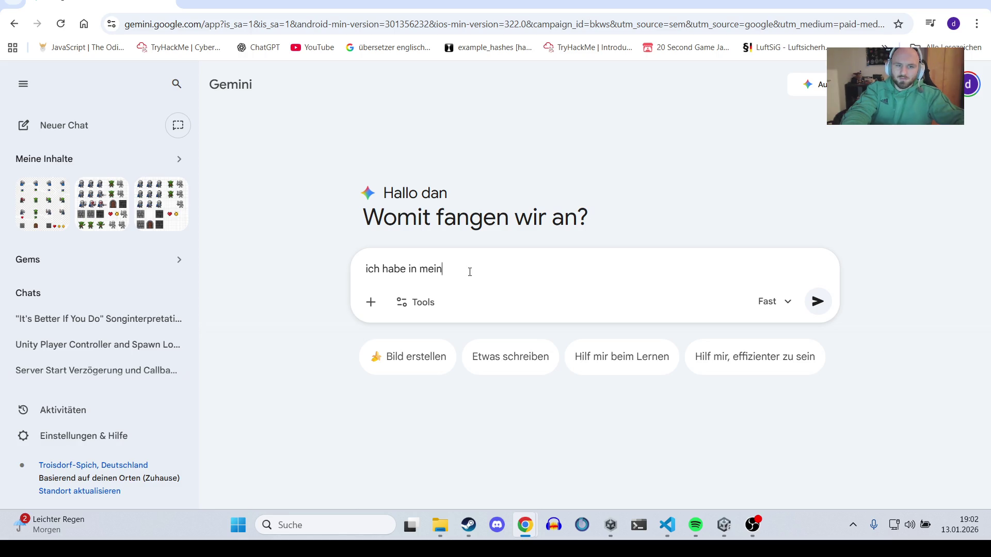
text(em rts spiel folgende)
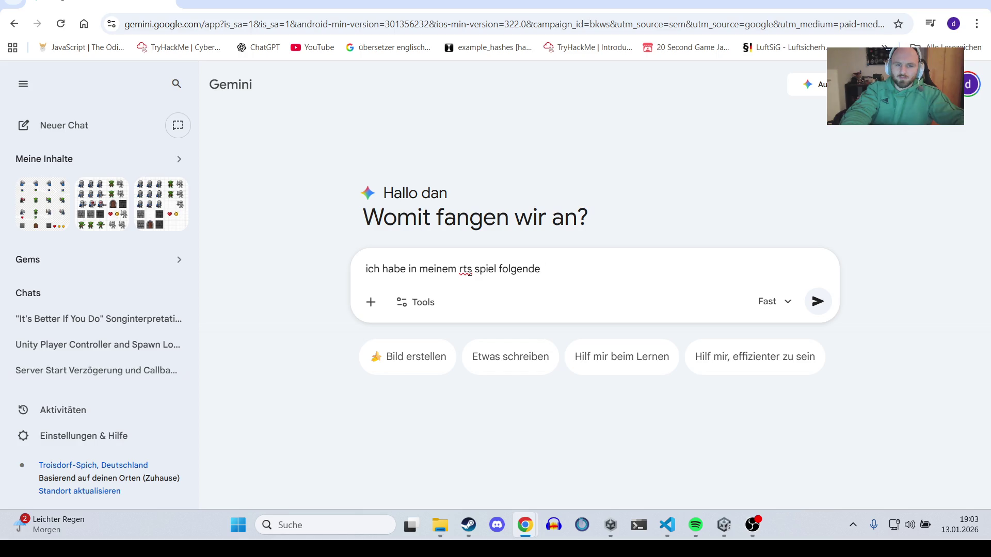
text( einheiten)
text(: Bauer)
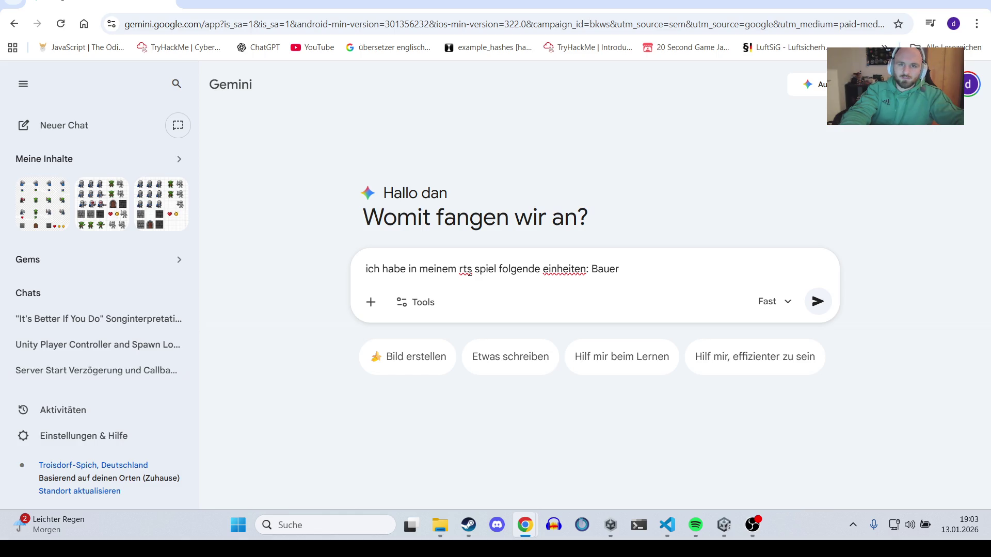
text(/Bauarb)
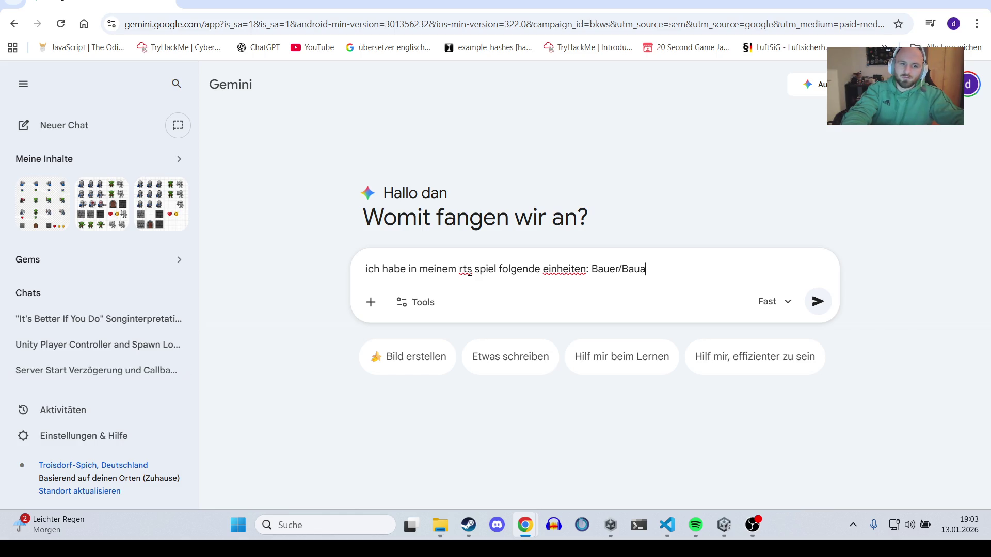
key(BackSpace)
key(BackSpace)
key(BackSpace)
key(BackSpace)
text(Farmer, )
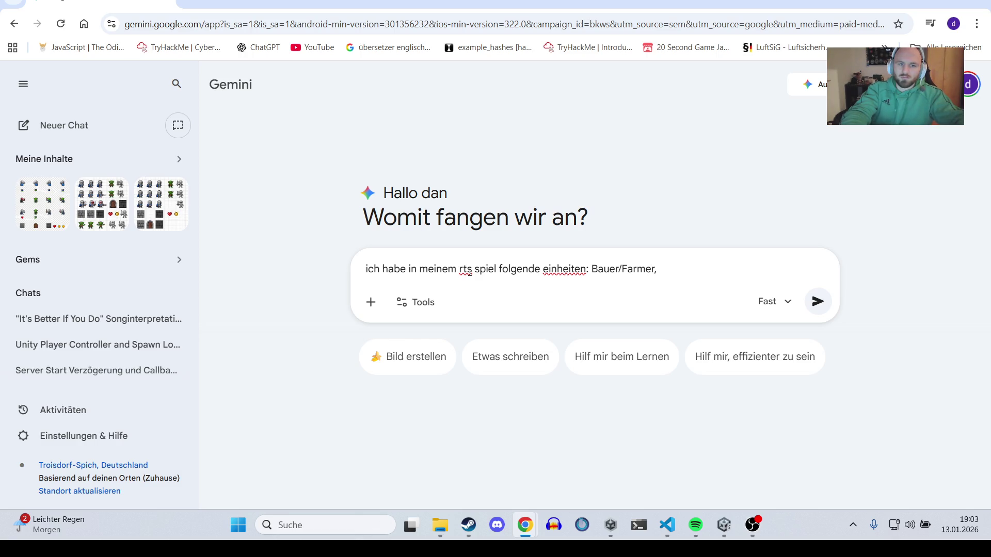
text(swordsman)
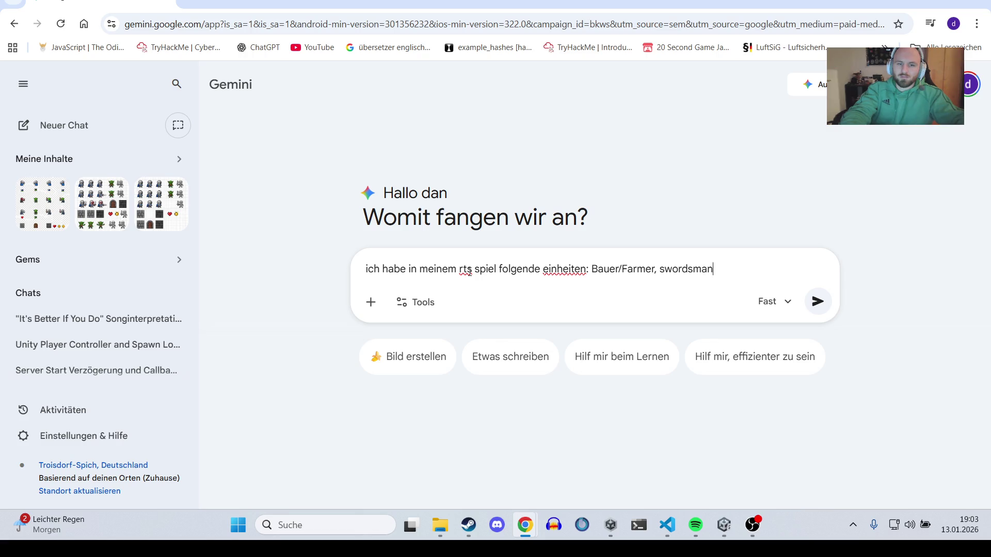
text(, archer,)
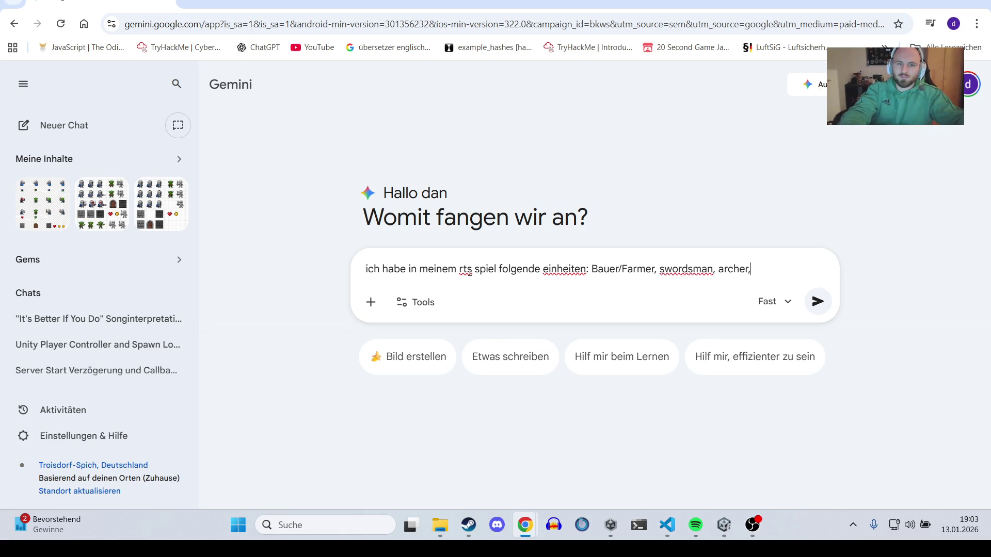
text( firemage, )
text(cav)
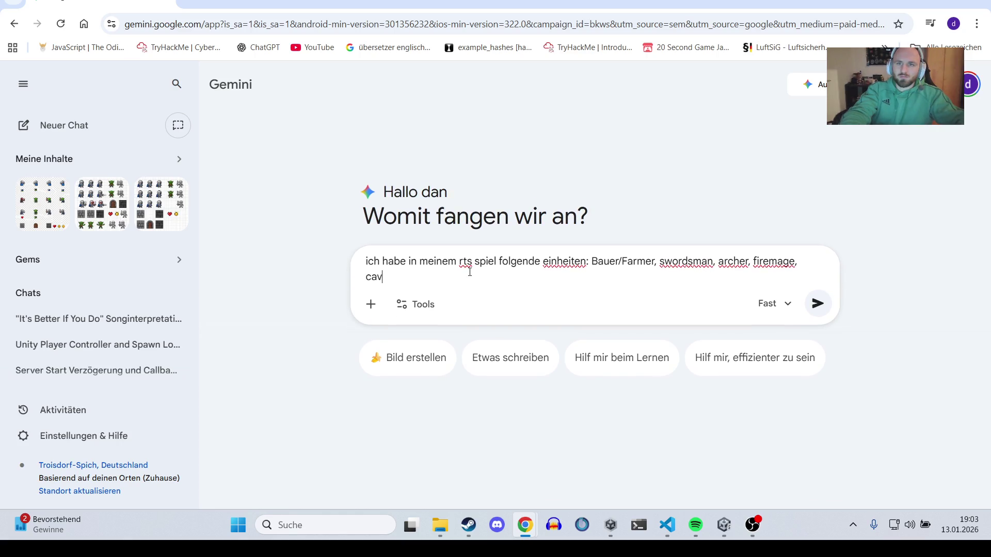
text(alry Knight)
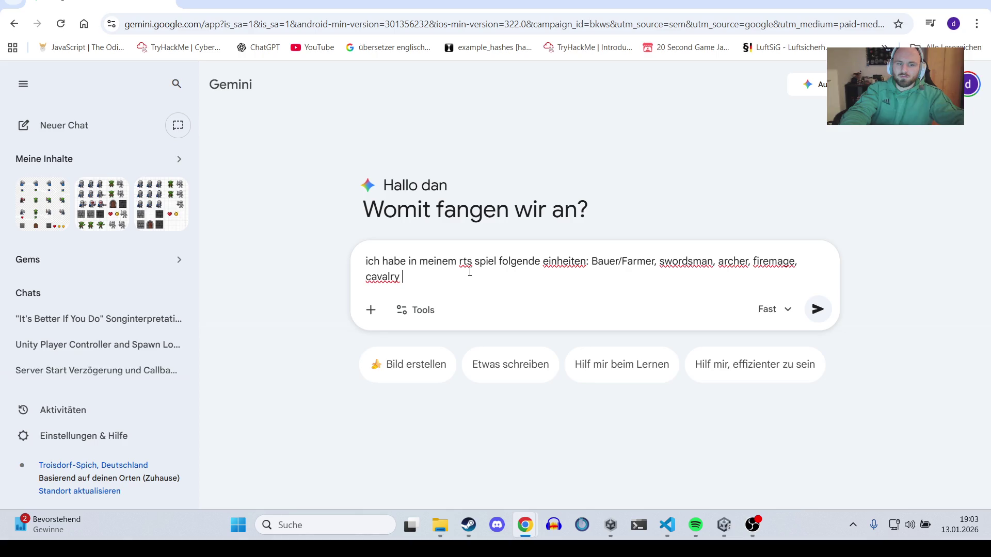
key(BackSpace)
key(BackSpace)
key(BackSpace)
key(BackSpace)
key(BackSpace)
key(BackSpace)
text(mo)
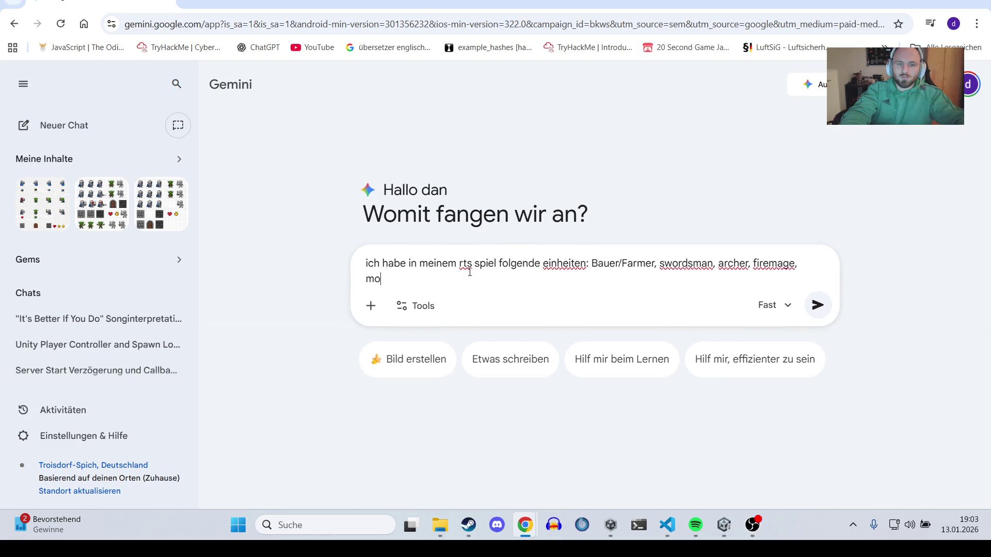
text(unted knight ()
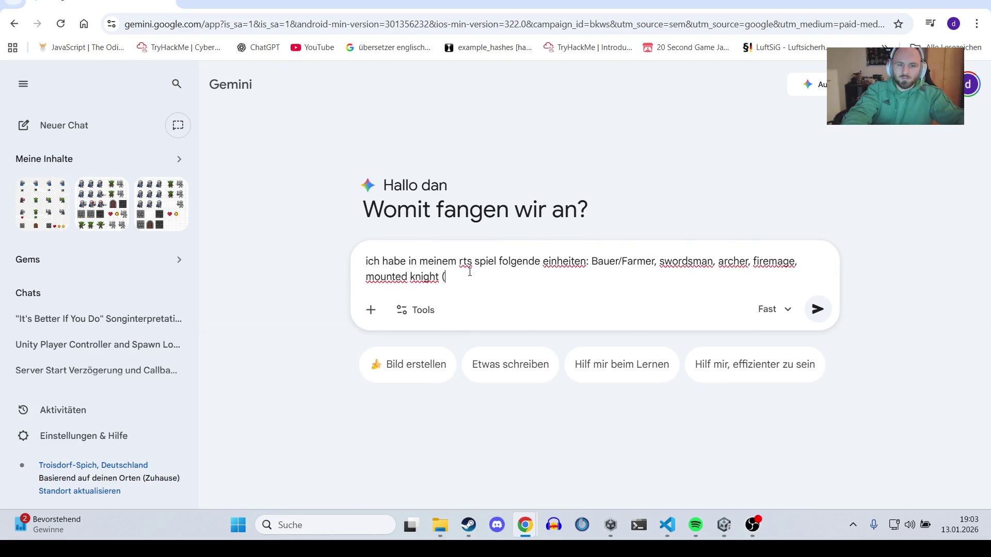
text(cavalry))
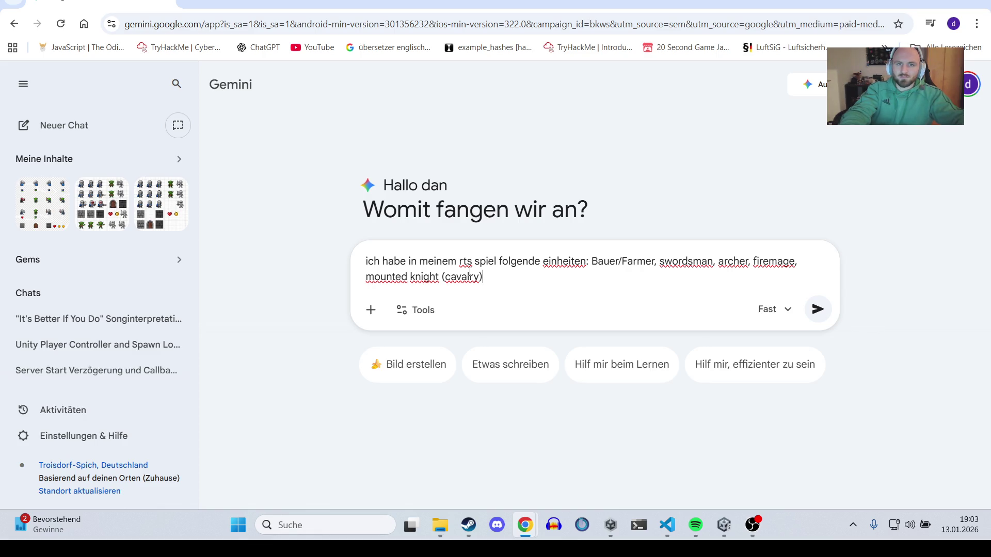
Step: Add the line 'Folgende Stats gibt es:' below the unit list
key(shift+Return)
key(shift+Return)
text(ich s)
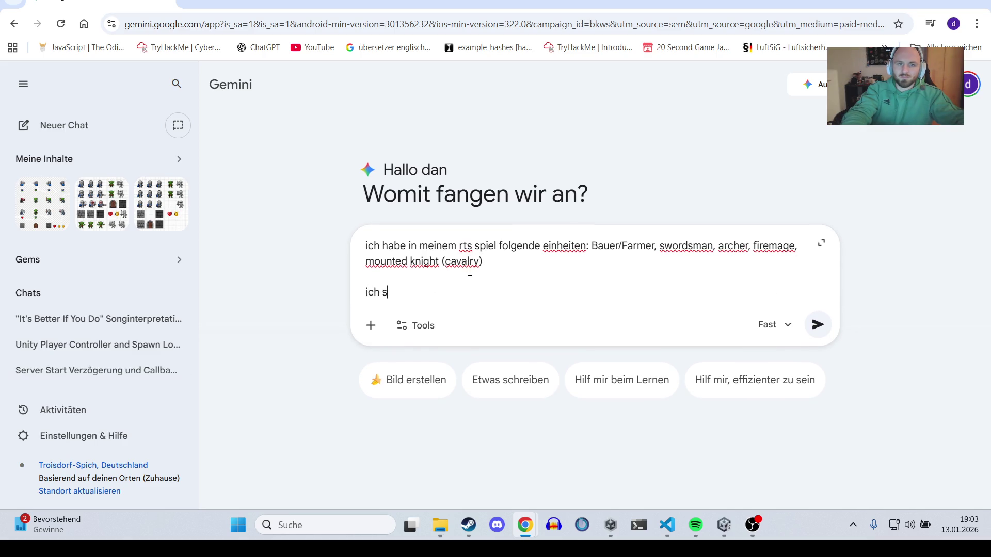
text(chicke dir jetztd)
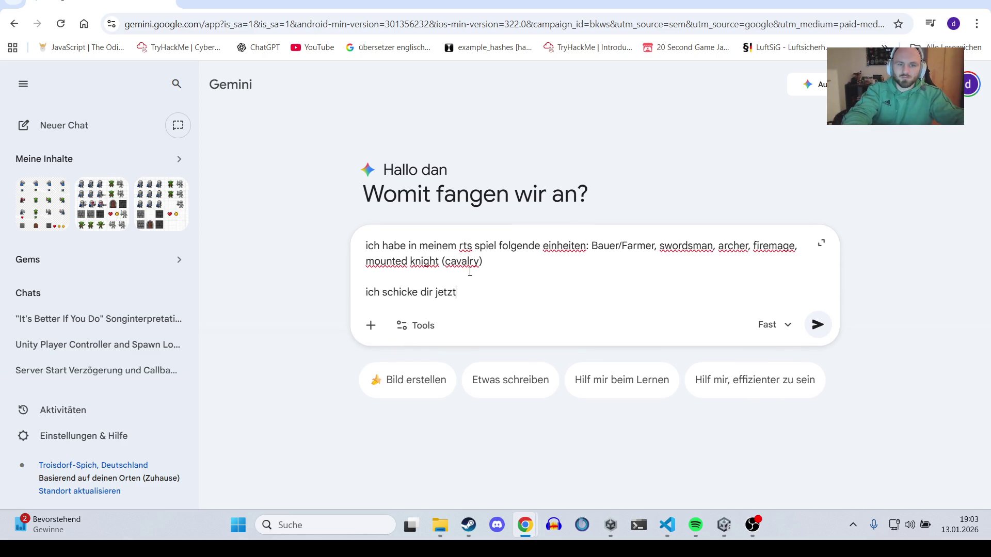
key(BackSpace)
text(d)
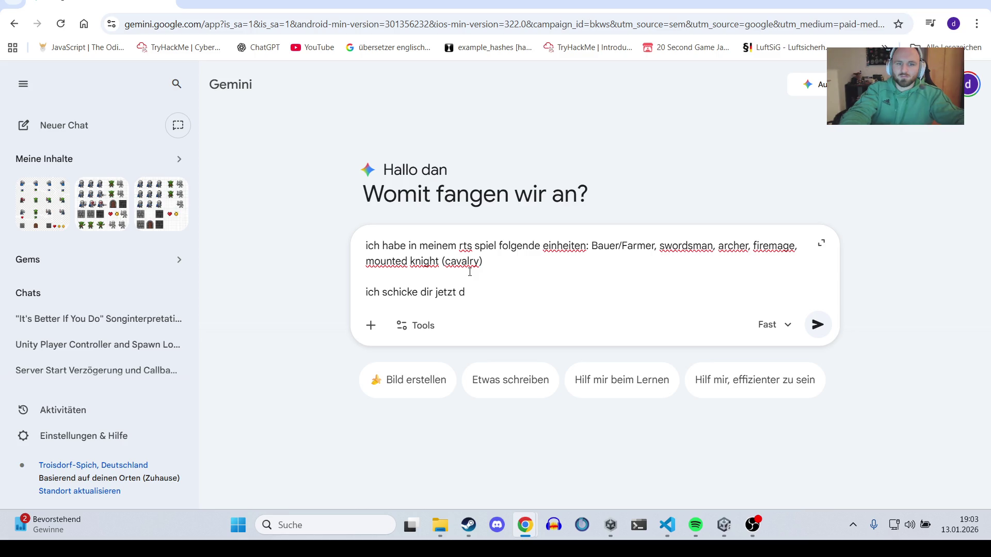
key(ctrl+BackSpace)
key(ctrl+BackSpace)
key(ctrl+BackSpace)
text(Folgende Sta)
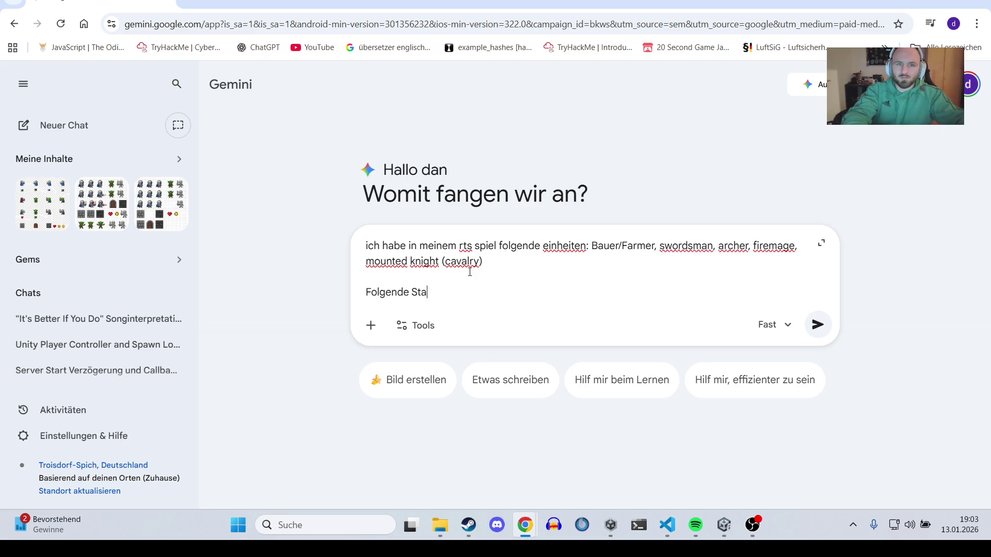
text(ts gibt es:)
key(shift+Return)
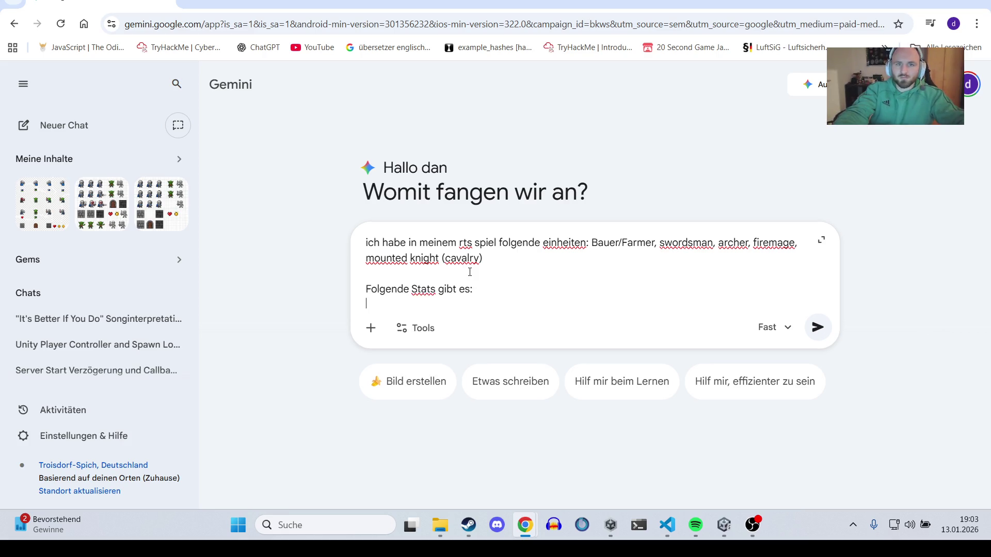
Step: List the stats kosten (food, wood, stone), timetoBuild in seconds, healthpoints, CombatRange und DetectionRange
key(shift+Return)
text(kosten:)
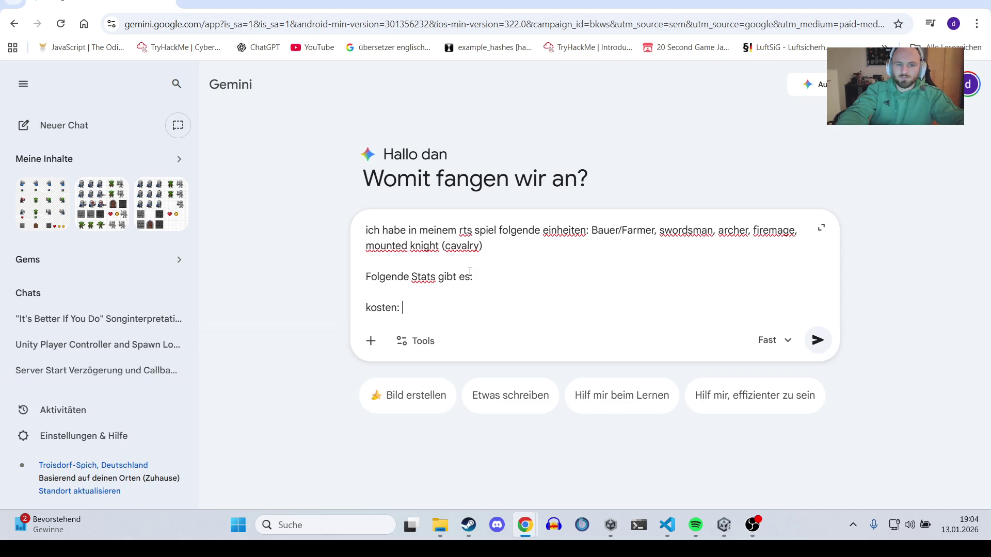
text(food, wood)
text(, sont)
key(BackSpace)
key(BackSpace)
key(BackSpace)
text(tone)
key(shift+Return)
text(timetoBuild in s)
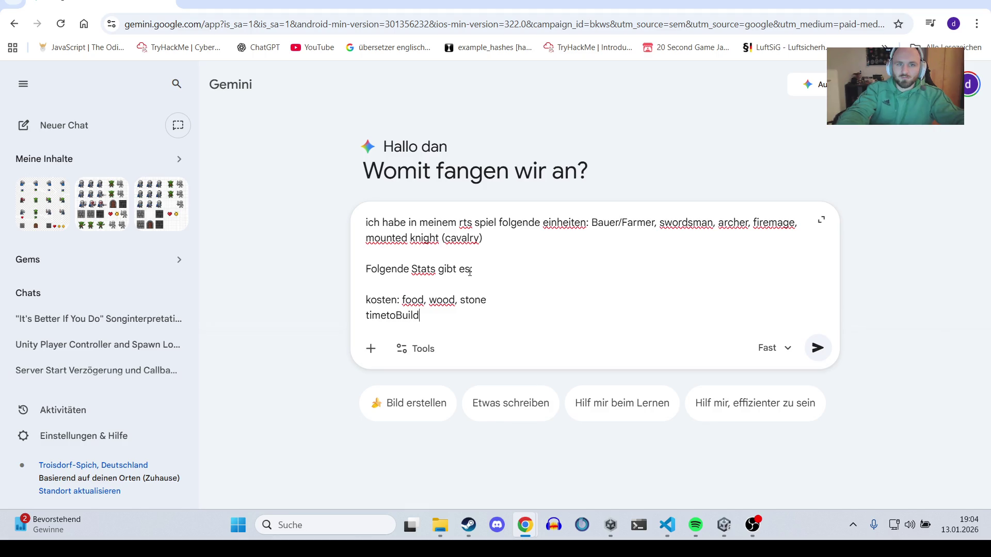
text(econds)
key(shift+Return)
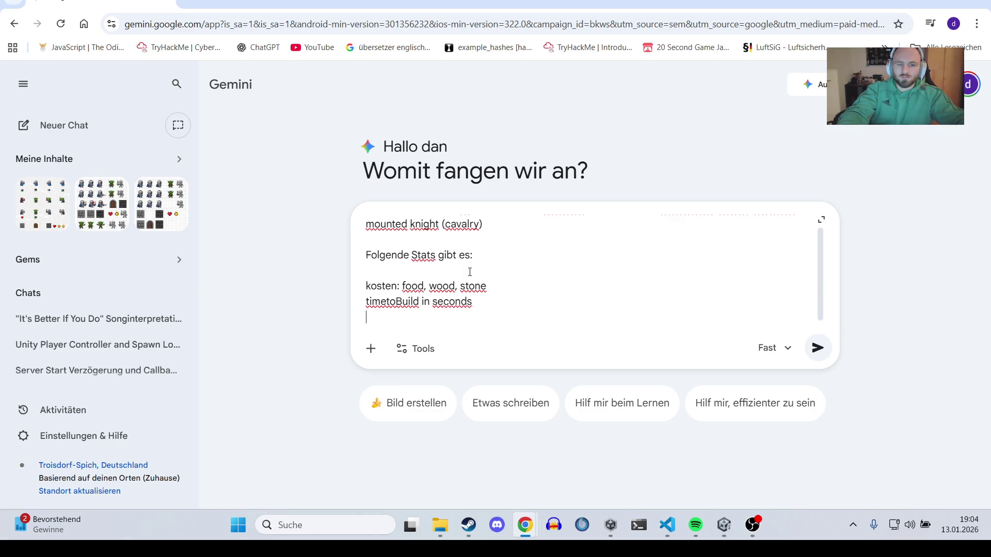
text(healthpoints)
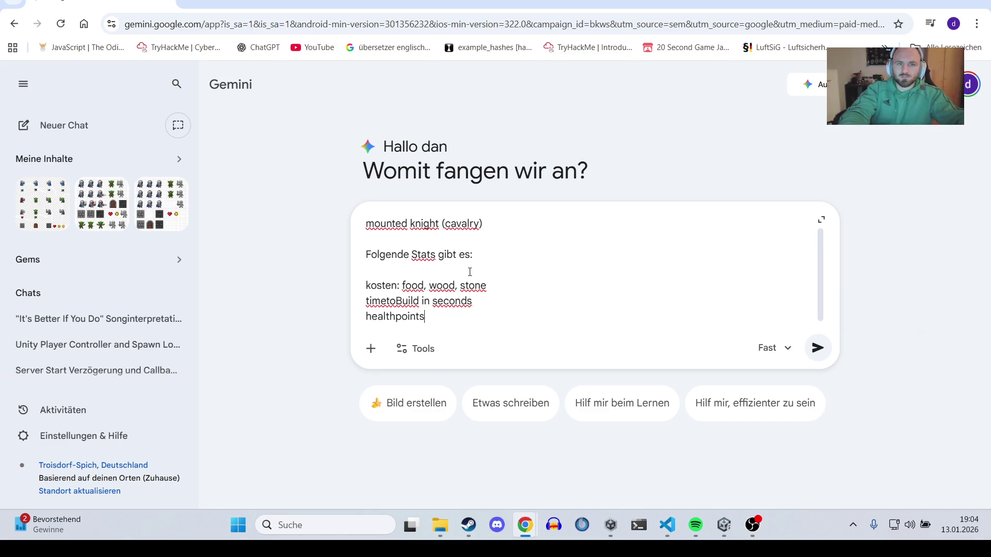
key(shift+Return)
text(C)
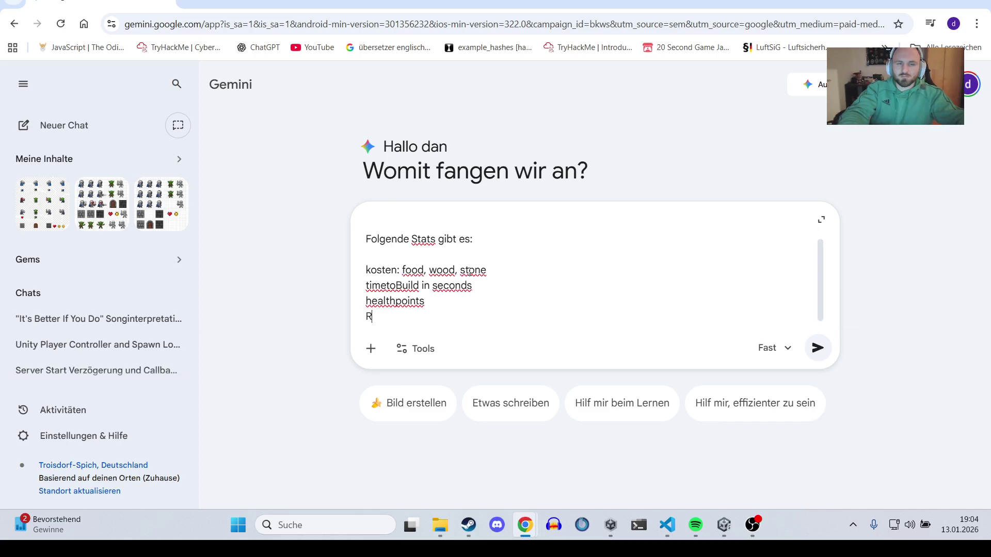
text(ombatRange)
text(,)
key(BackSpace)
key(BackSpace)
text(u)
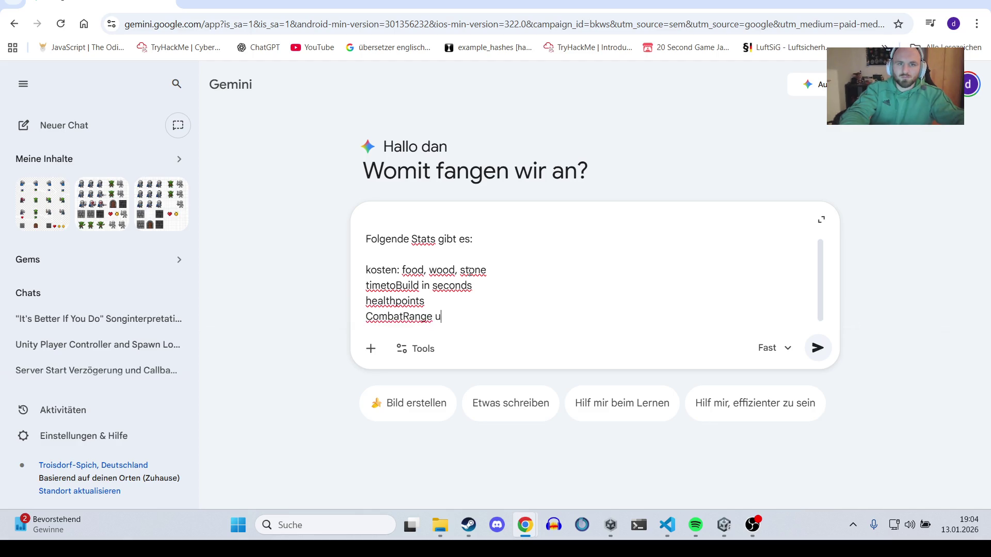
text(nd DetectionRange)
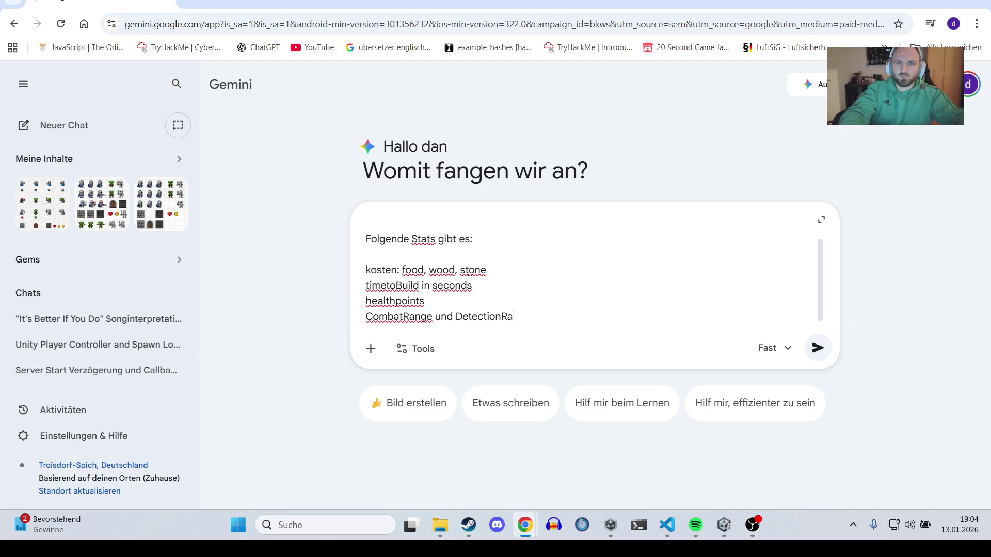
Step: Add walkSpeed, timeToAttack, damageperhit and send the request 'balance mir die bitte und erkläre GROB'
key(shift+Return)
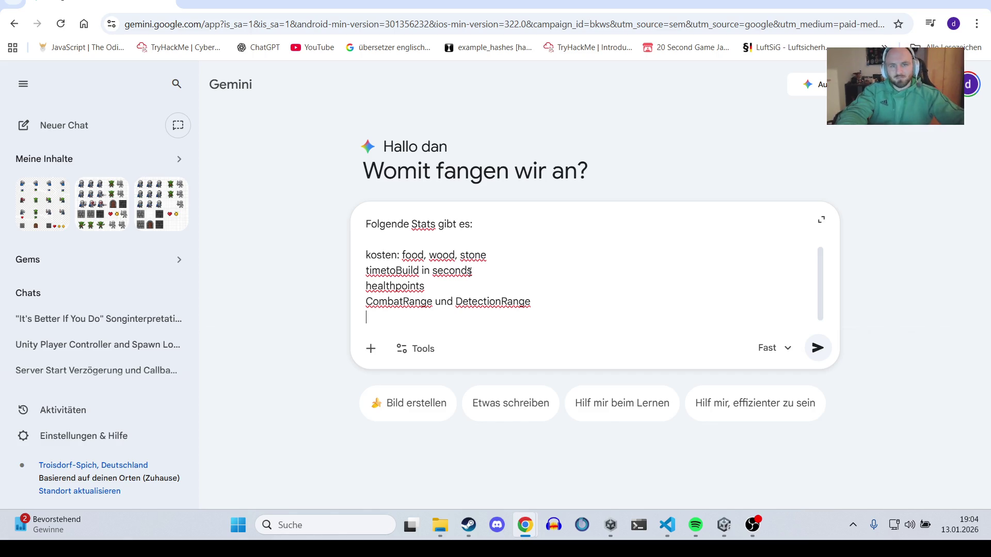
text(walkSpeed)
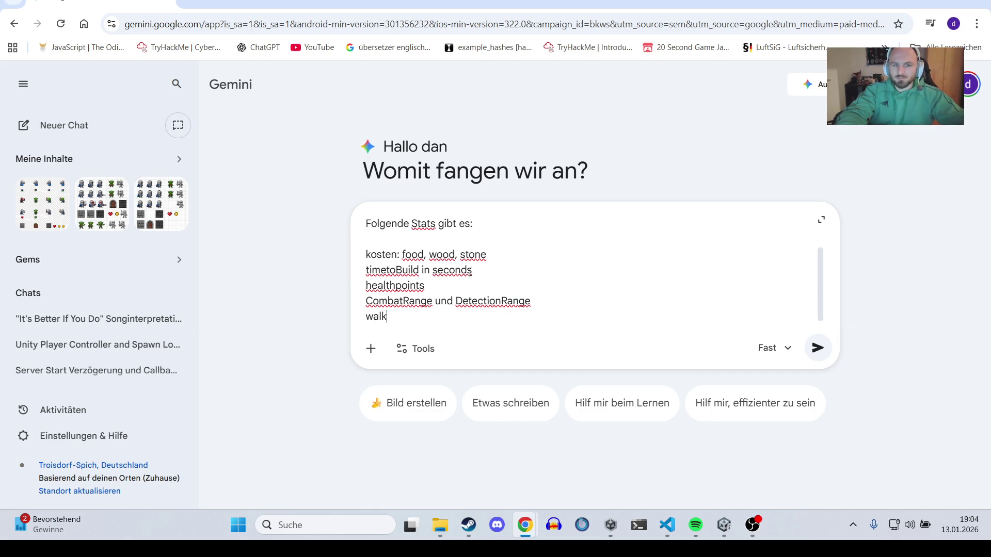
key(shift+Return)
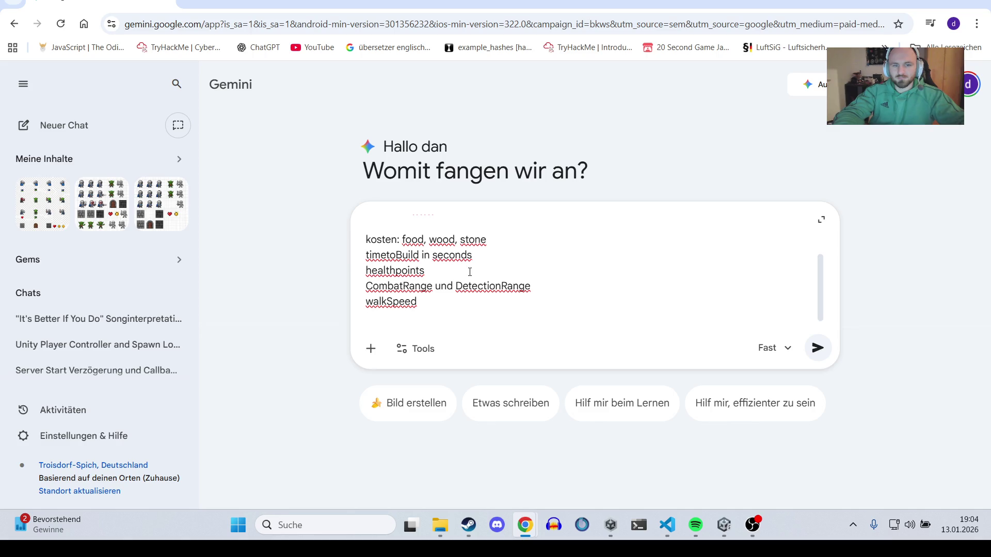
text(timeP)
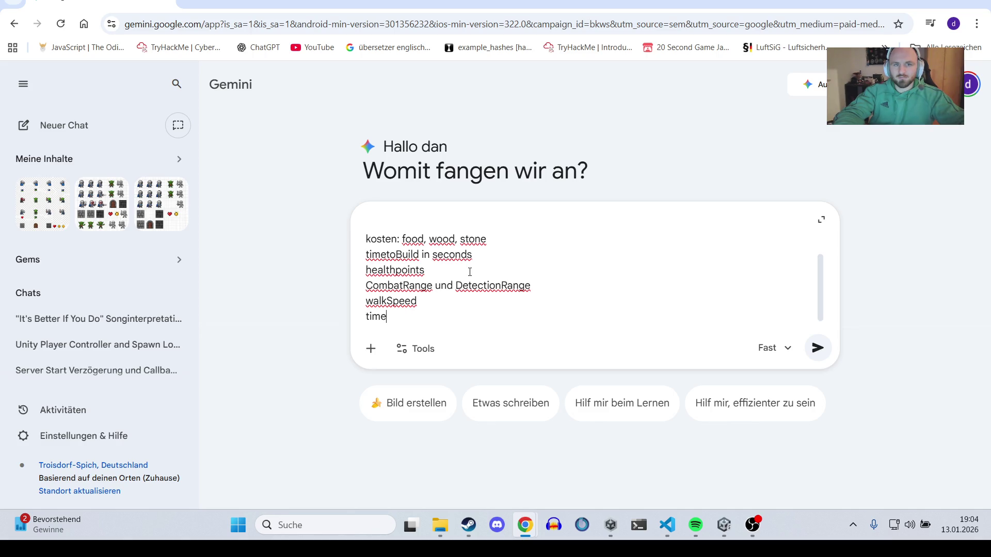
key(BackSpace)
text(ToAttack,)
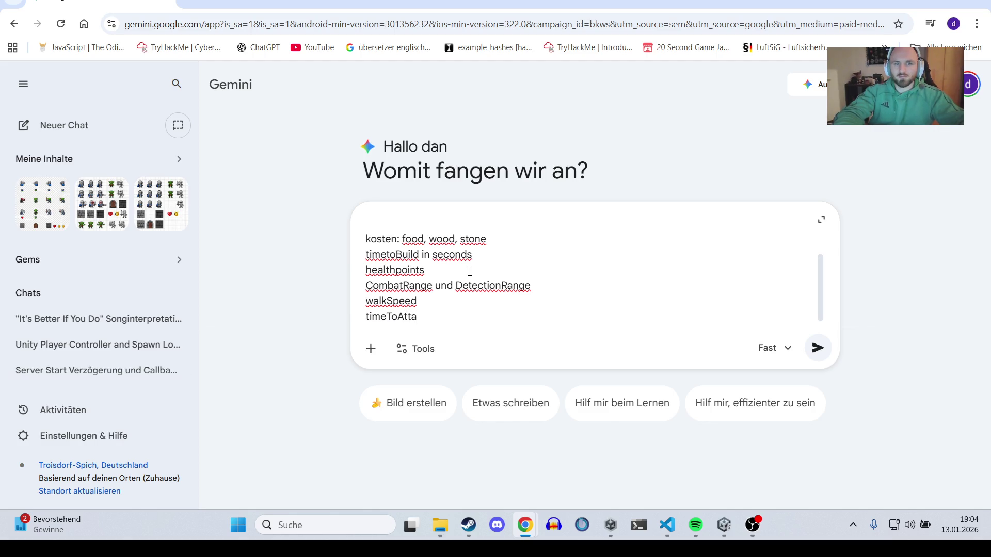
text( damageperhit,)
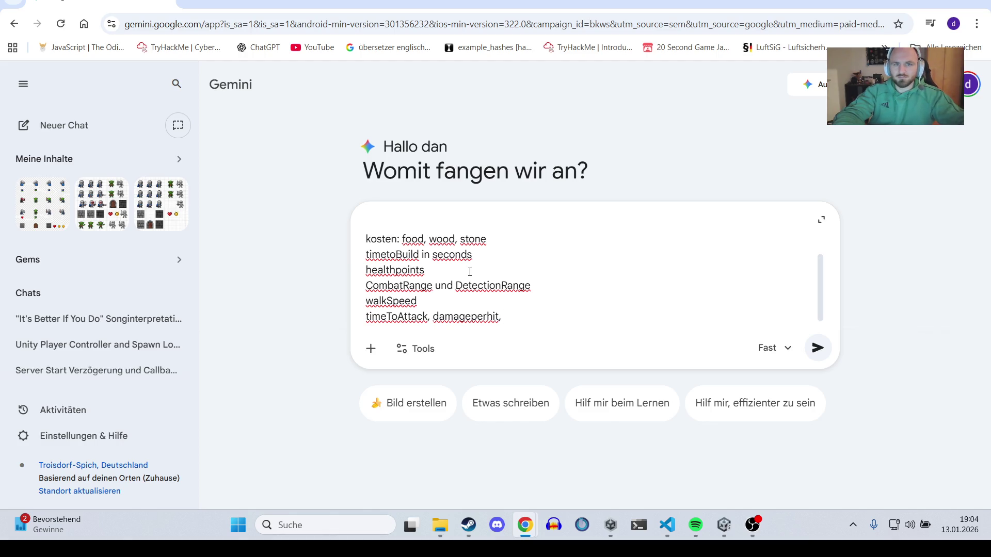
key(BackSpace)
key(BackSpace)
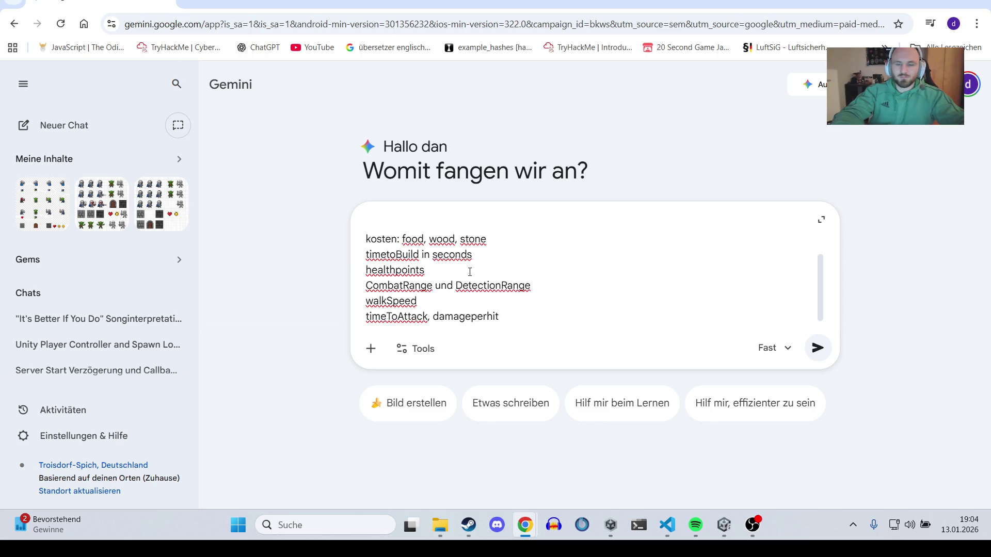
key(shift+Return)
key(shift+Return)
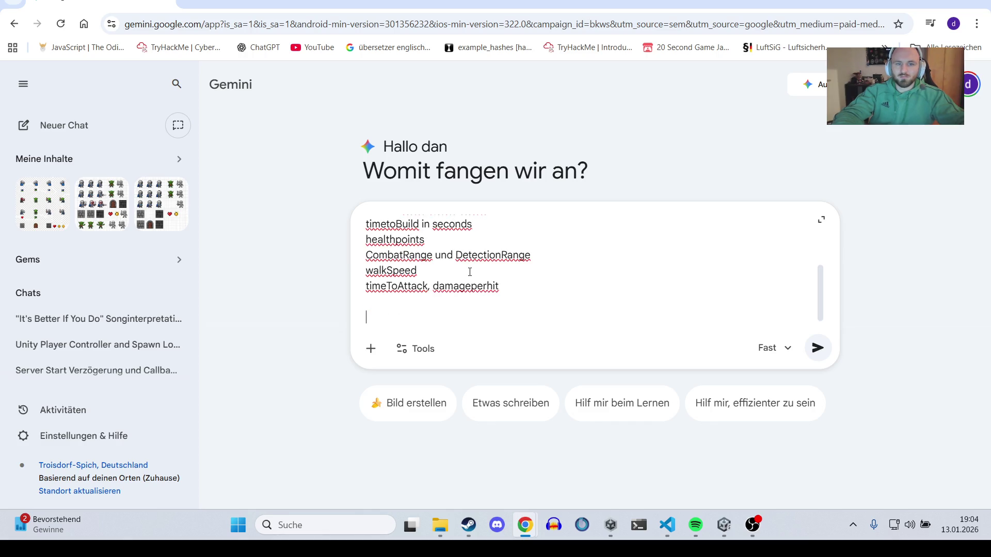
text(balance mir die )
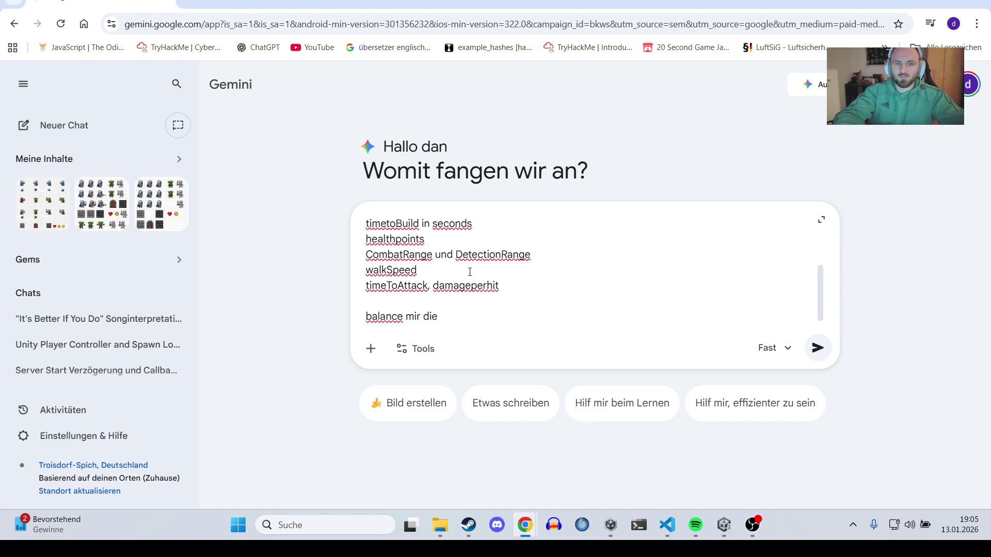
text( bitte und erkl)
text(äre GROB)
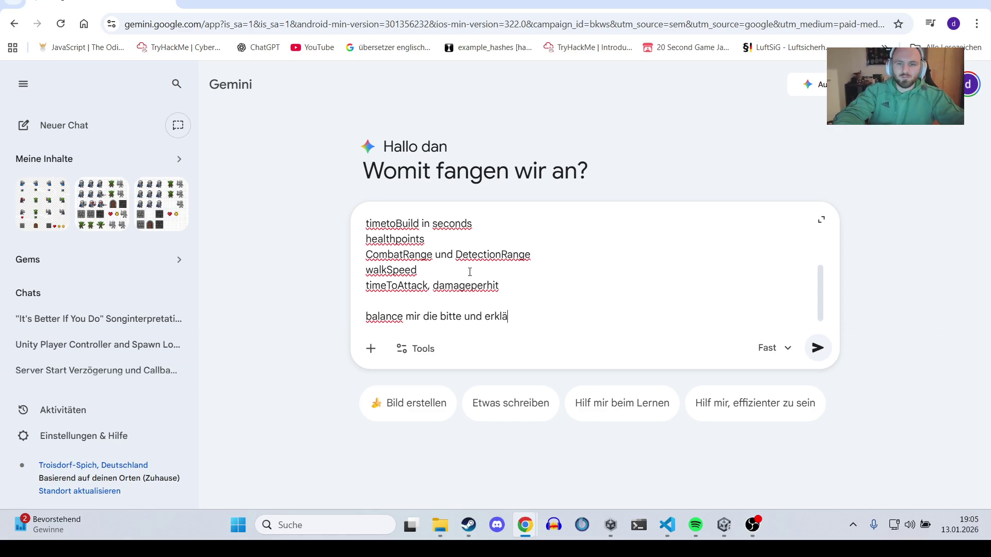
key(Return)
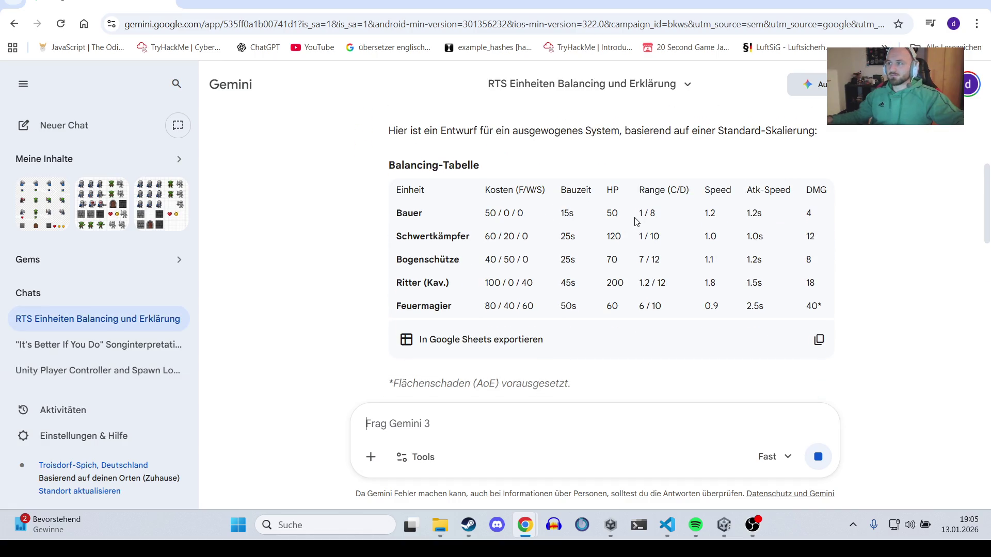
Step: Scroll through Gemini's Balancing-Tabelle and its explanation
scroll(580, 197, up, 1)
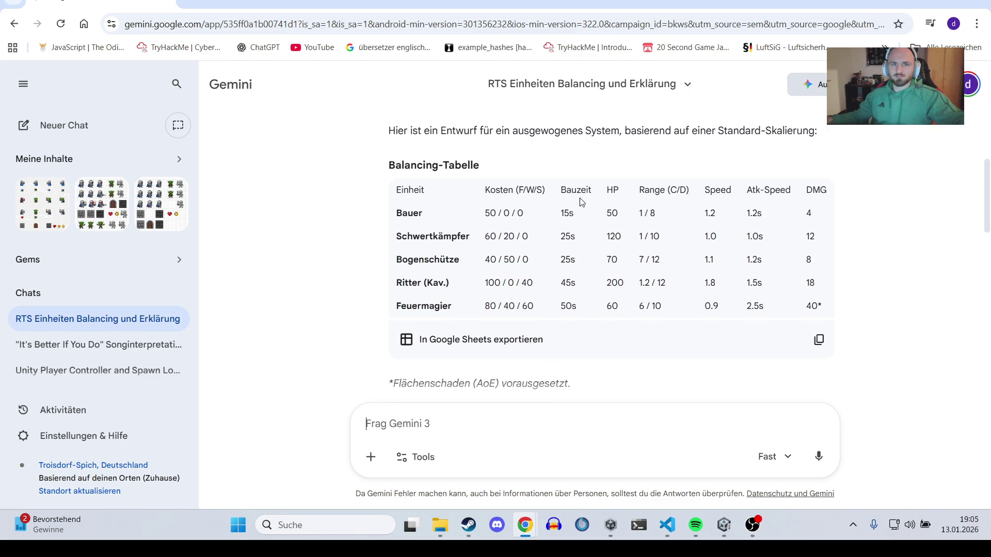
scroll(461, 207, down, 1)
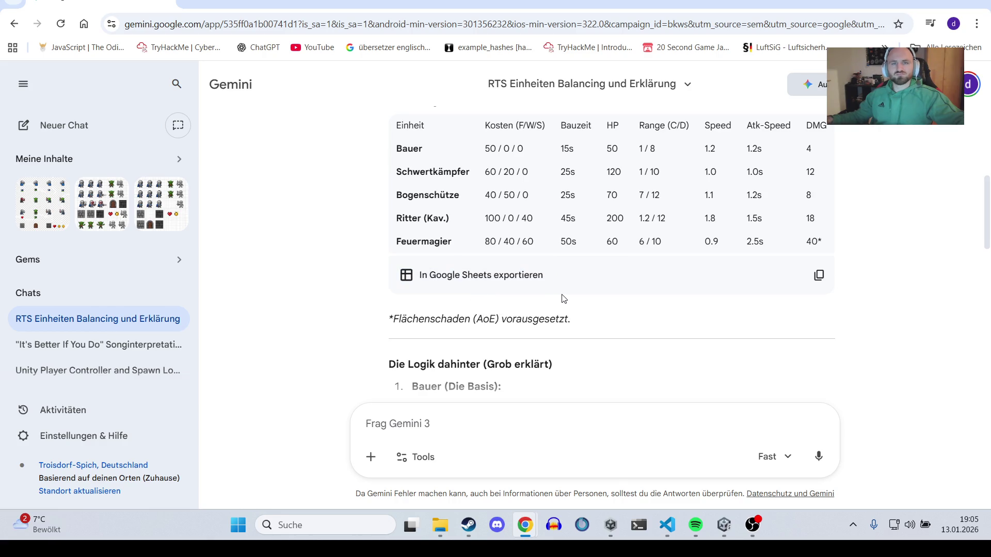
scroll(562, 296, down, 1)
scroll(562, 283, down, 2)
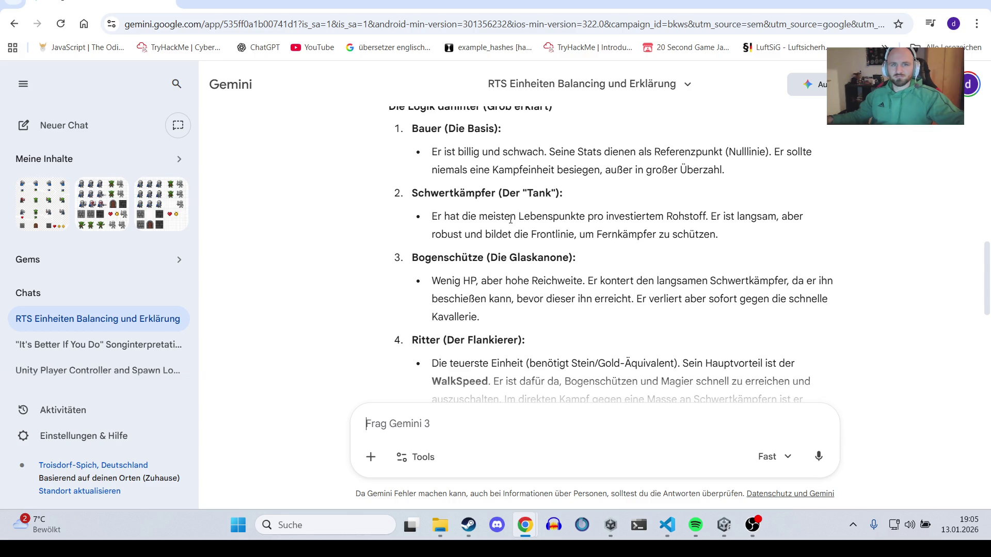
scroll(515, 223, down, 1)
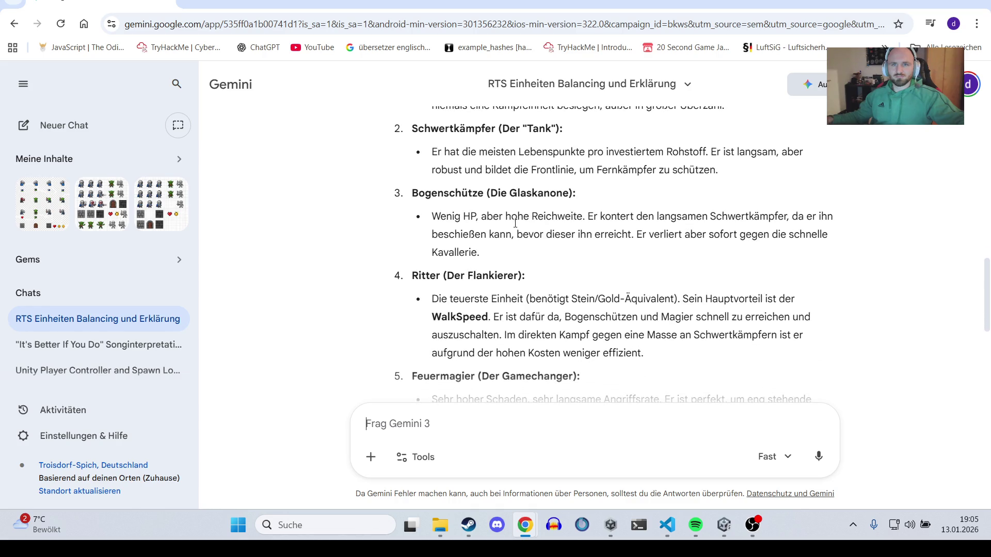
scroll(515, 224, down, 1)
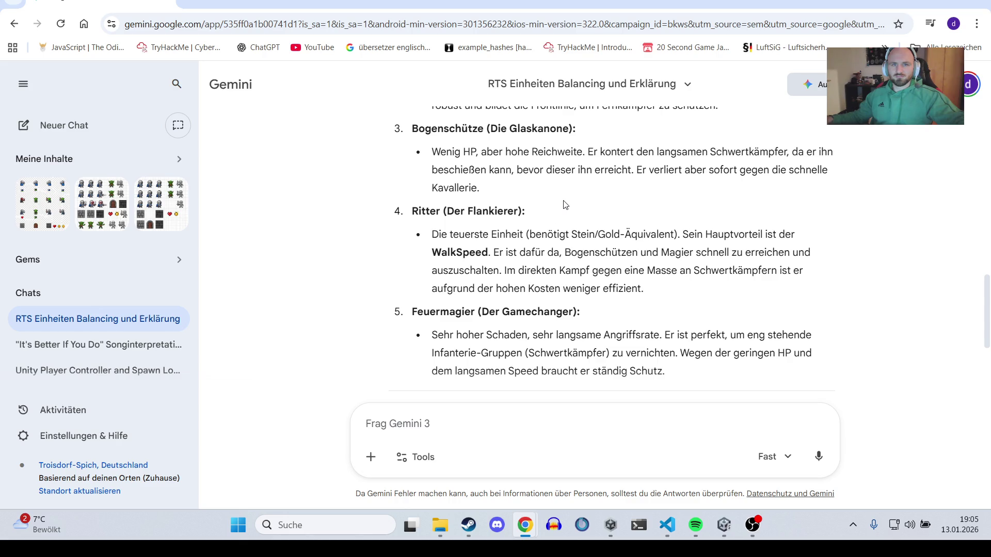
scroll(564, 205, down, 1)
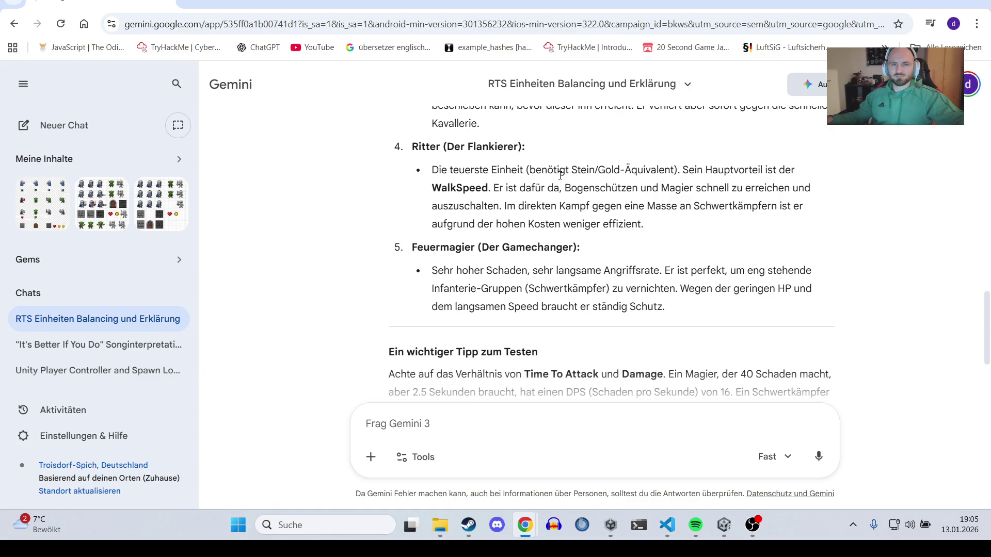
scroll(561, 175, down, 1)
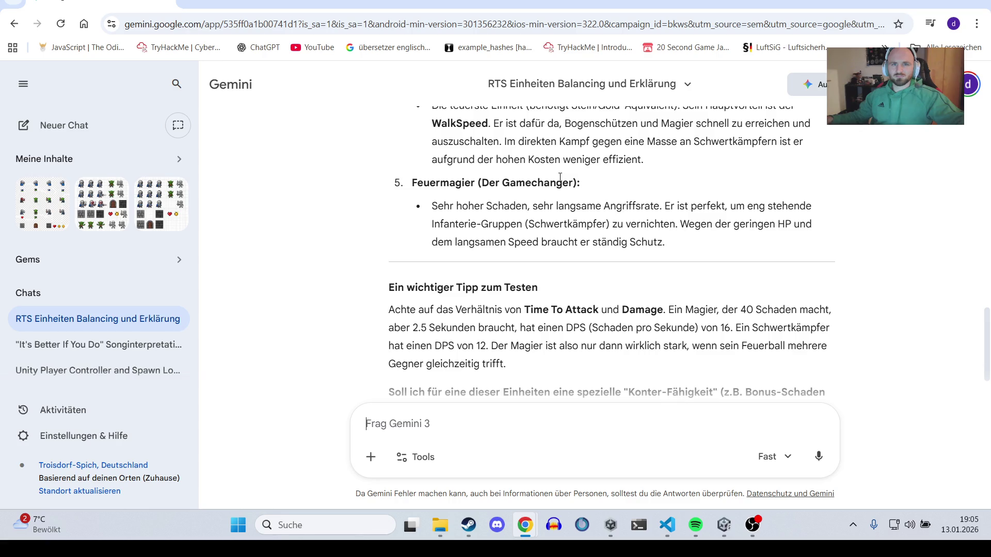
scroll(559, 177, down, 1)
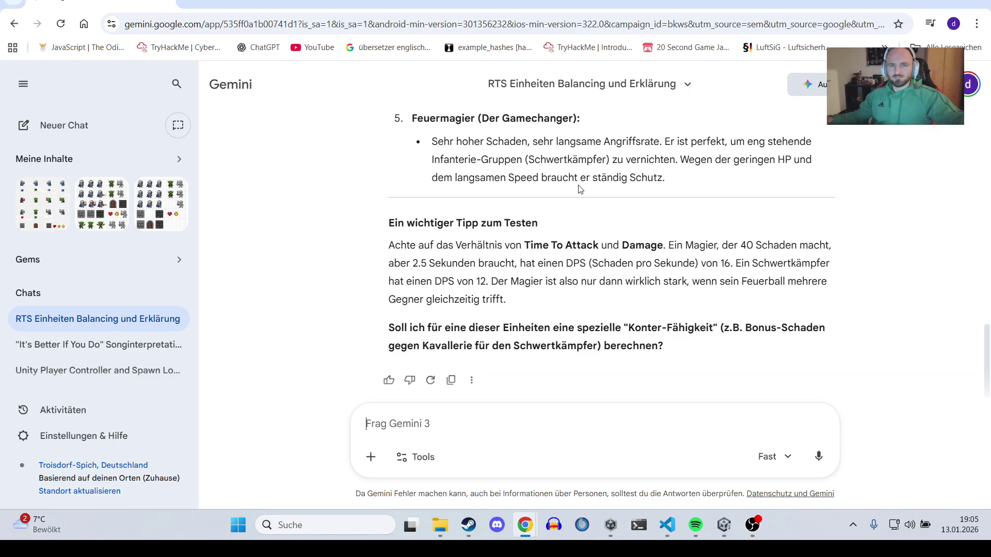
scroll(577, 197, up, 10)
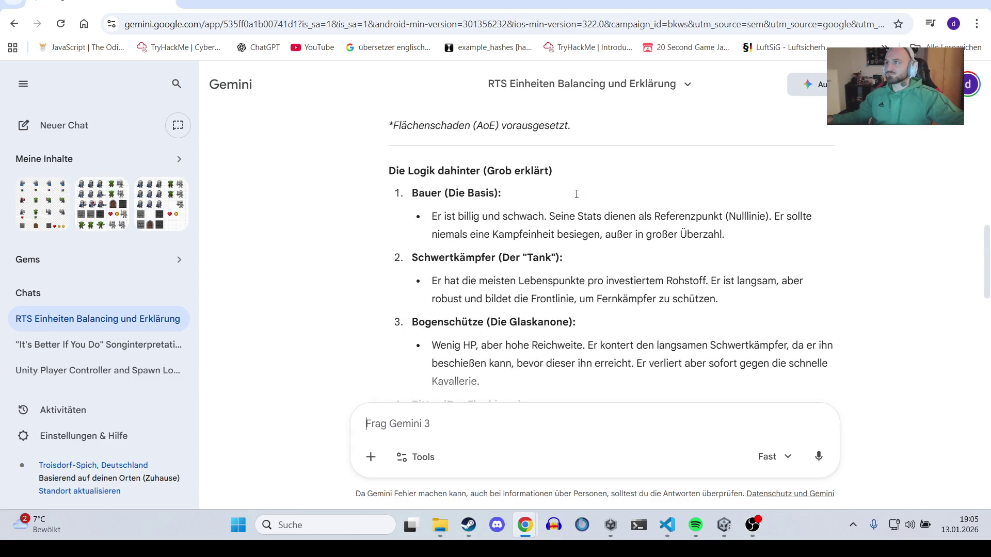
scroll(572, 200, up, 1)
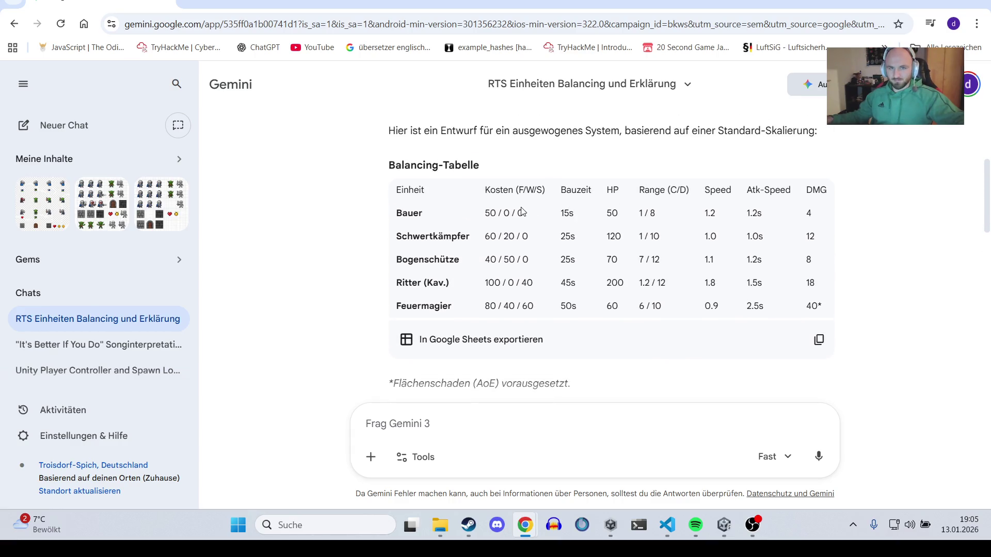
Step: Restore the Chrome window to a smaller size so the Unity editor shows
double_click(491, 213)
click(531, 215)
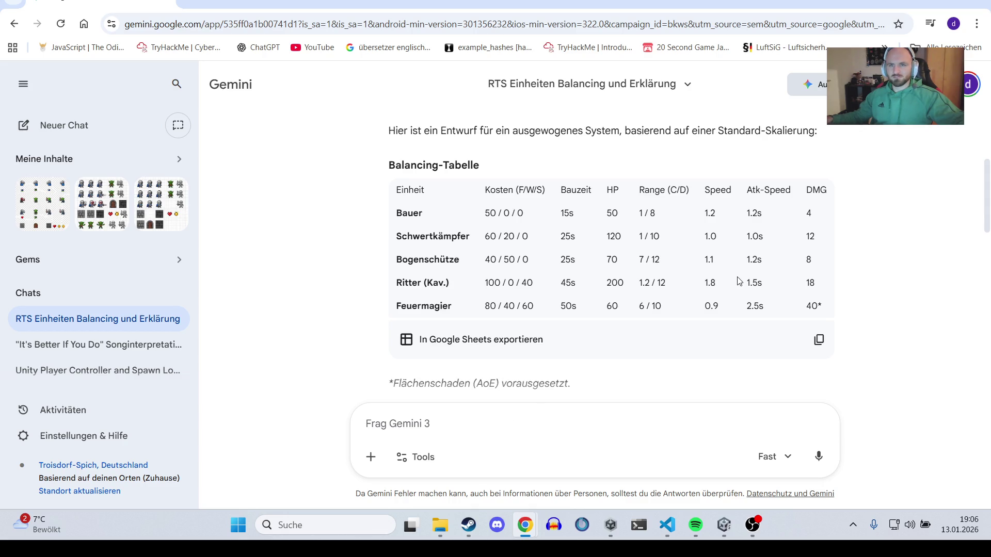
double_click(686, 6)
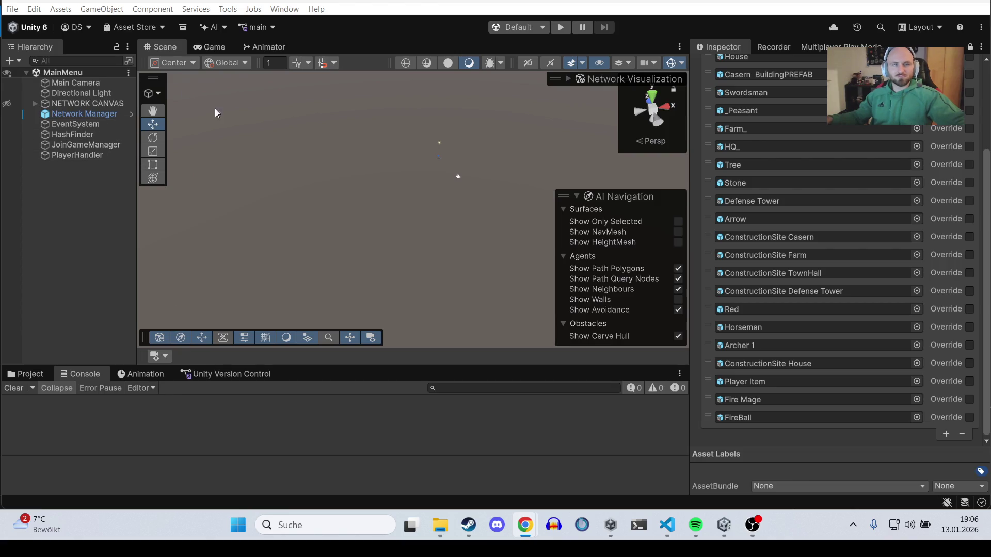
Step: Show and enlarge the Project panel, then inspect the Arrow prefab's components
click(217, 50)
click(176, 49)
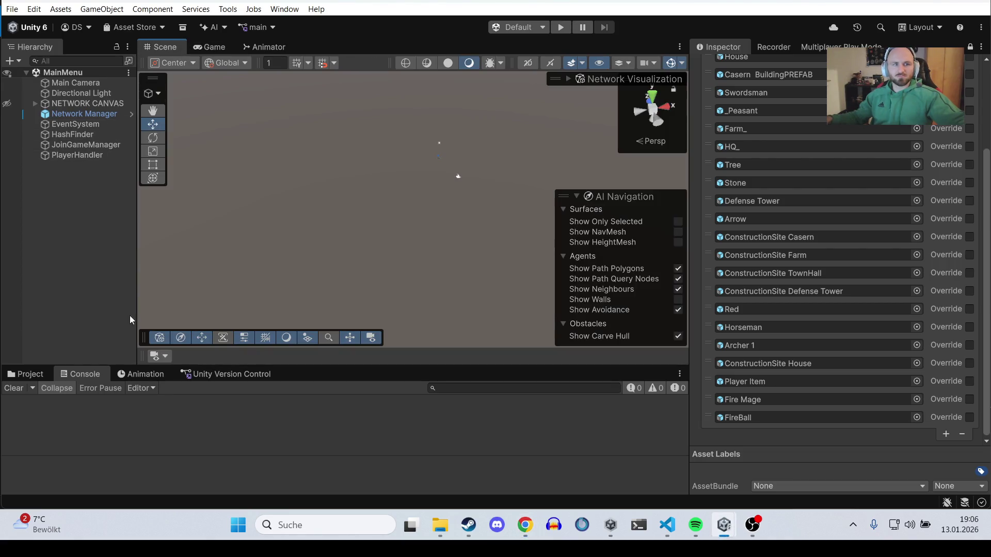
click(41, 372)
drag(311, 364, 301, 267)
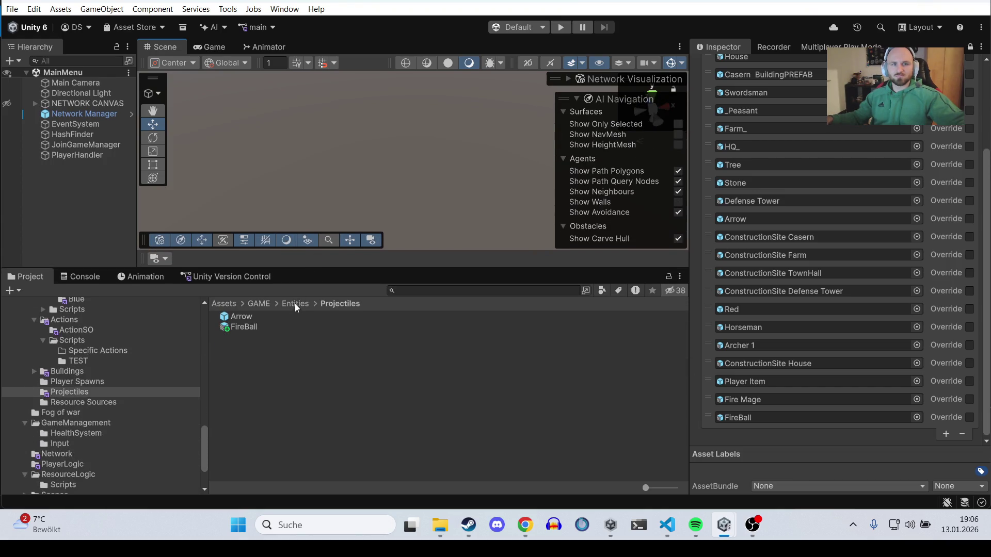
click(274, 317)
click(772, 47)
click(717, 48)
click(971, 46)
scroll(767, 246, down, 1)
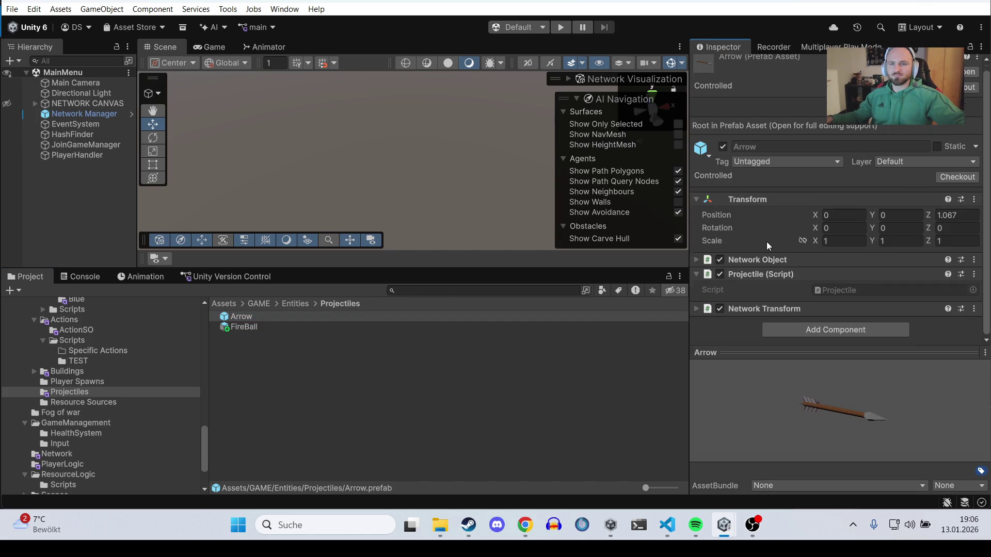
Step: Glance at the Gemini chat, then inspect the Arrow and FireBall projectile prefabs
click(525, 524)
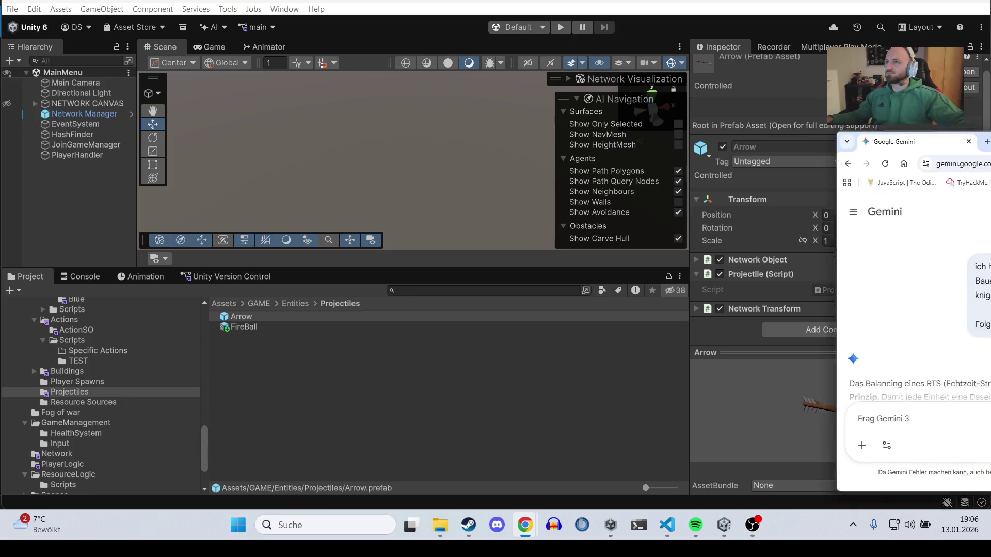
click(525, 525)
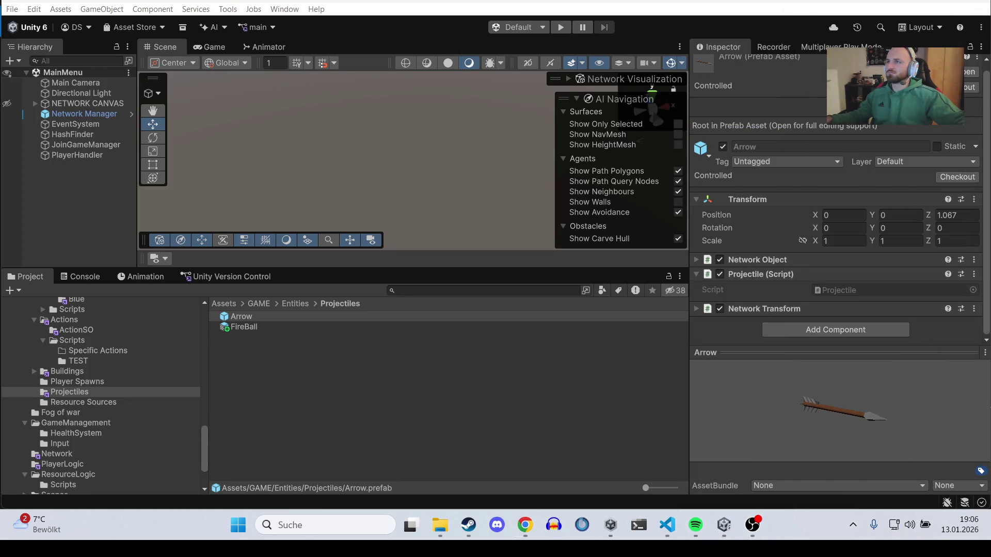
click(525, 525)
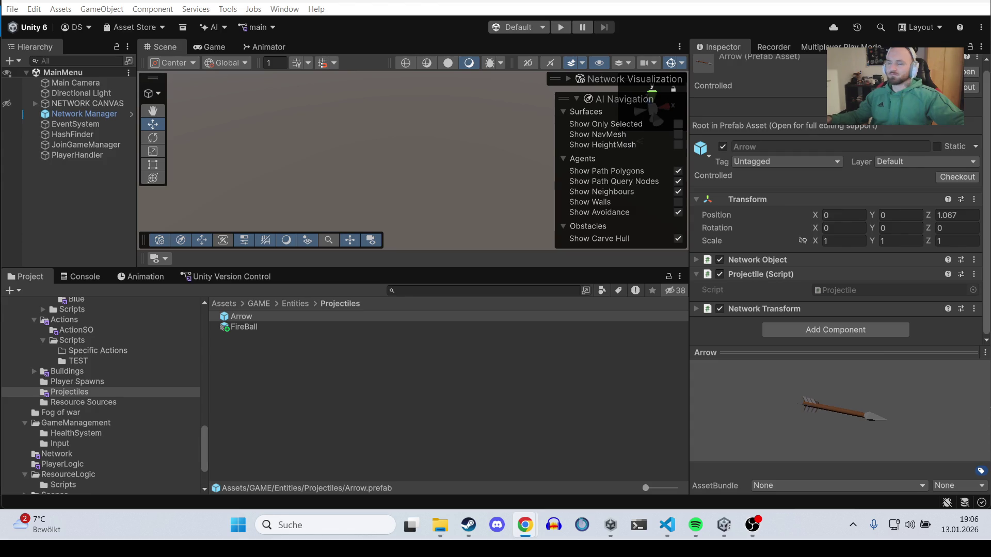
click(360, 333)
click(459, 317)
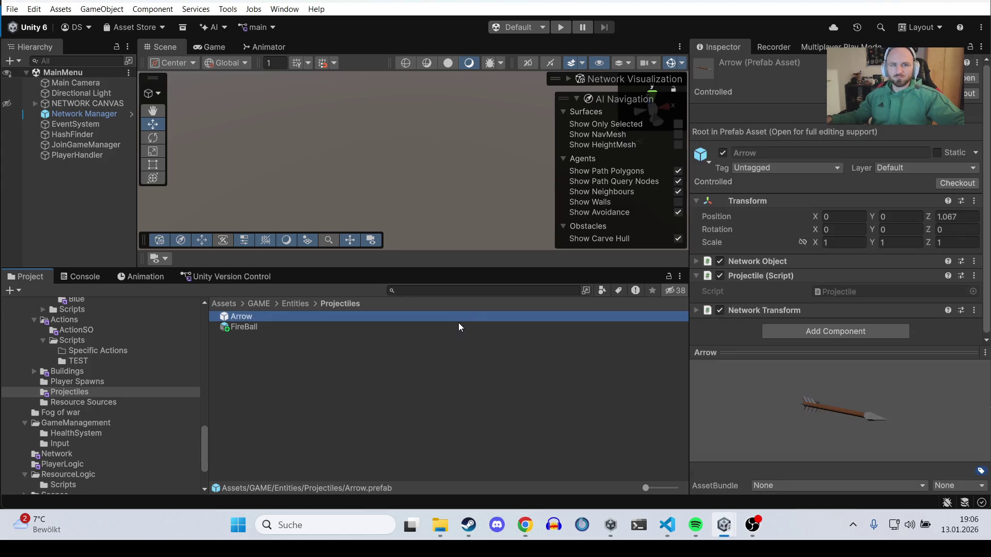
click(472, 326)
Step: Navigate to Entities > _Units > Prefabs > Blue and select the _Peasant prefab
click(306, 304)
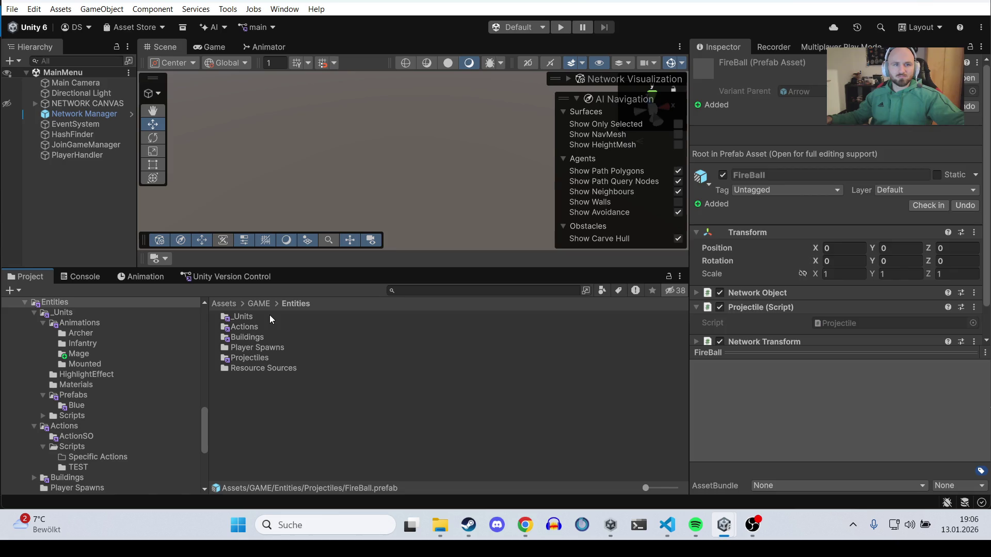
double_click(269, 316)
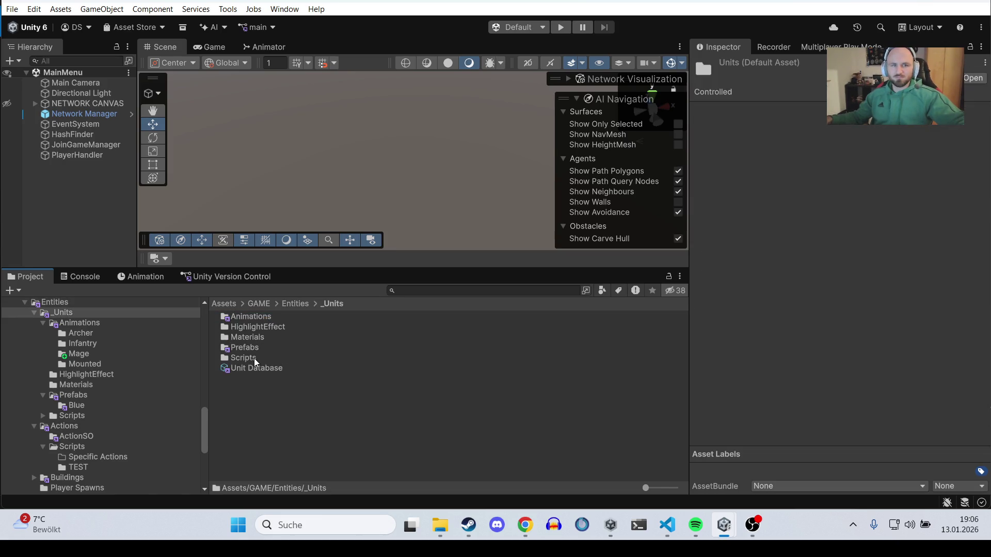
click(255, 369)
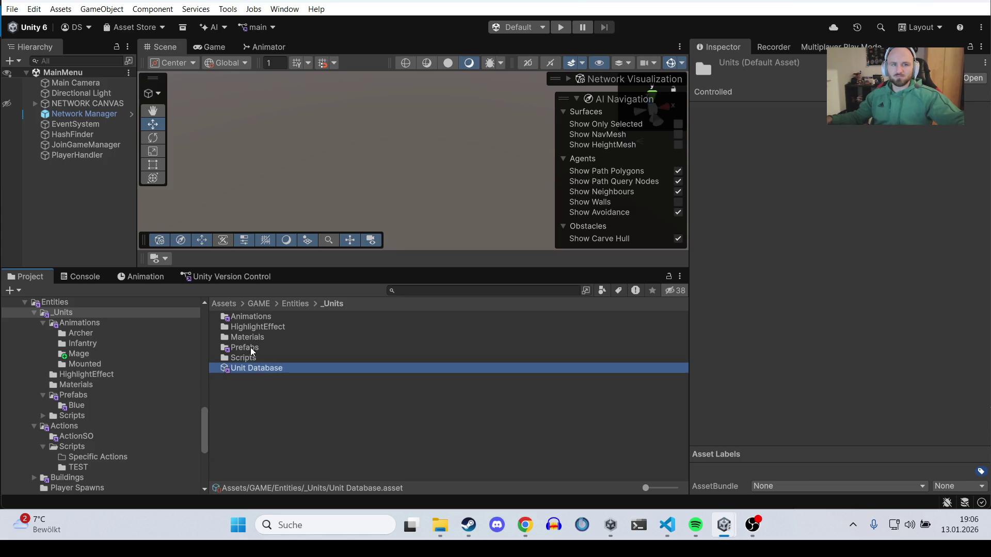
click(253, 349)
double_click(253, 349)
click(255, 328)
double_click(257, 321)
click(254, 317)
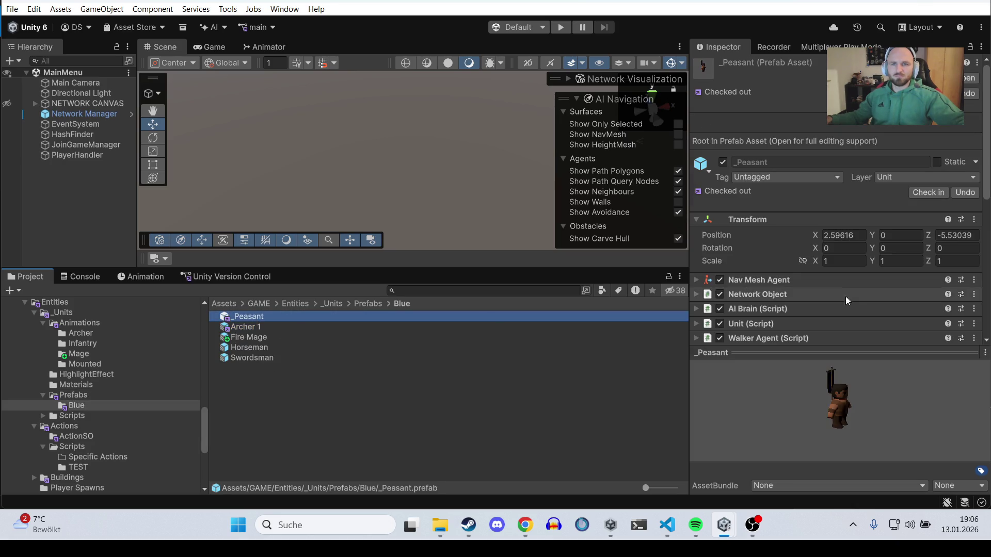
Step: Set the _Peasant's Health Component Max Health to 50
scroll(827, 287, down, 3)
scroll(826, 286, down, 1)
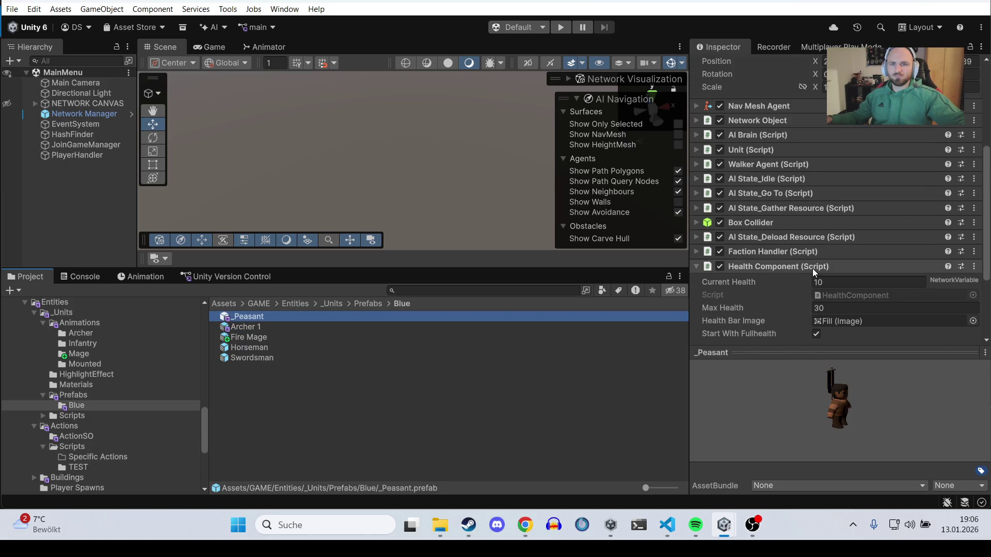
scroll(813, 268, down, 4)
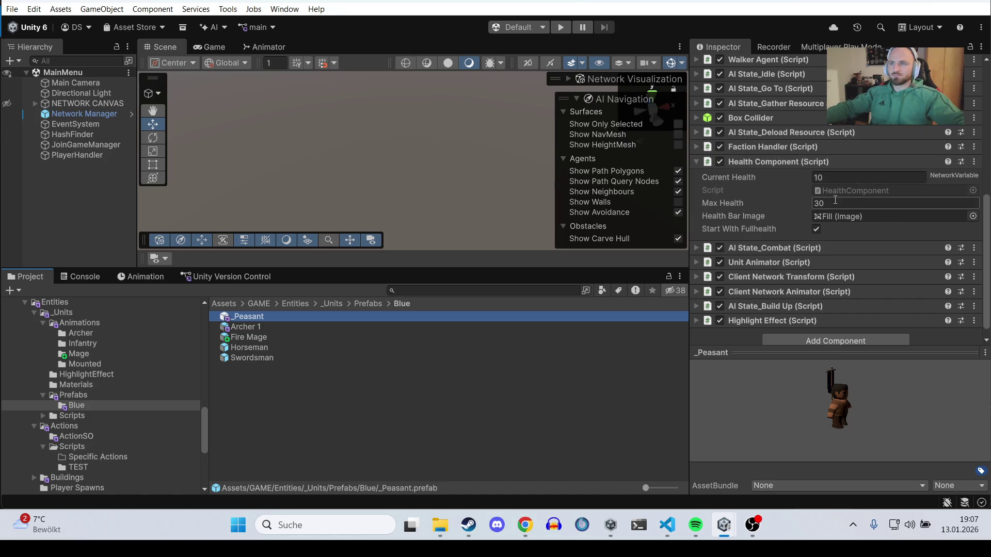
click(835, 200)
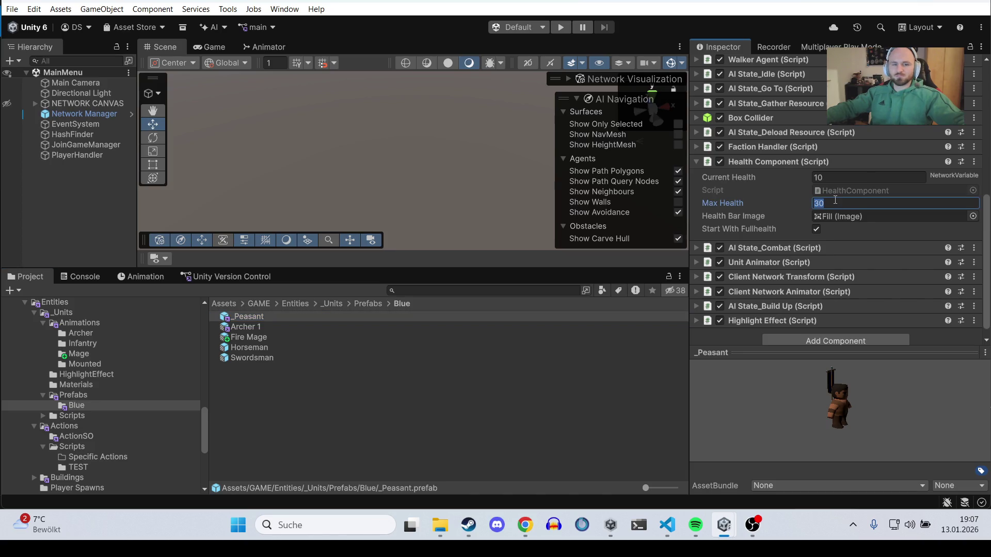
text(50)
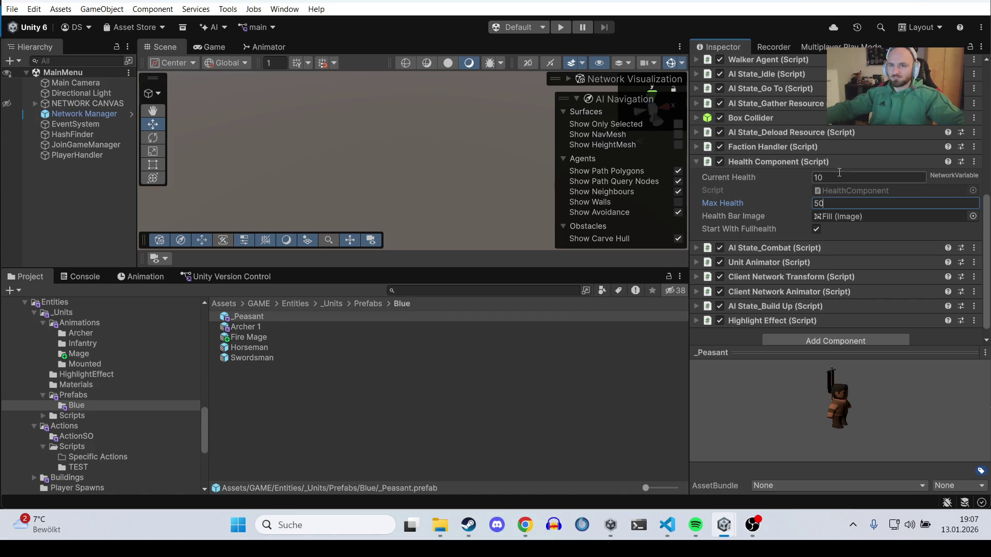
Step: Set Damage Per Hit to 5 in AI State_Combat and open _Peasant in Prefab Mode
click(818, 249)
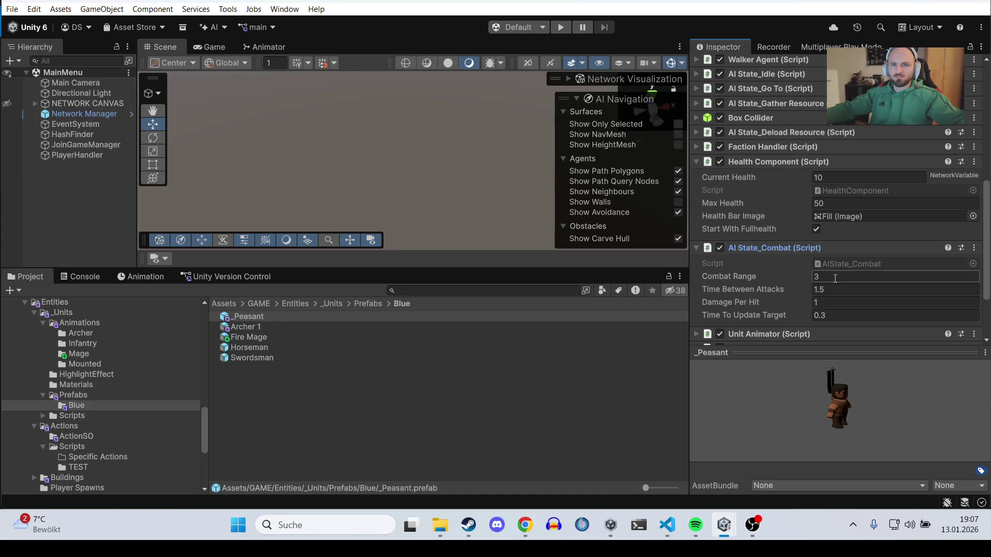
click(830, 303)
text(5)
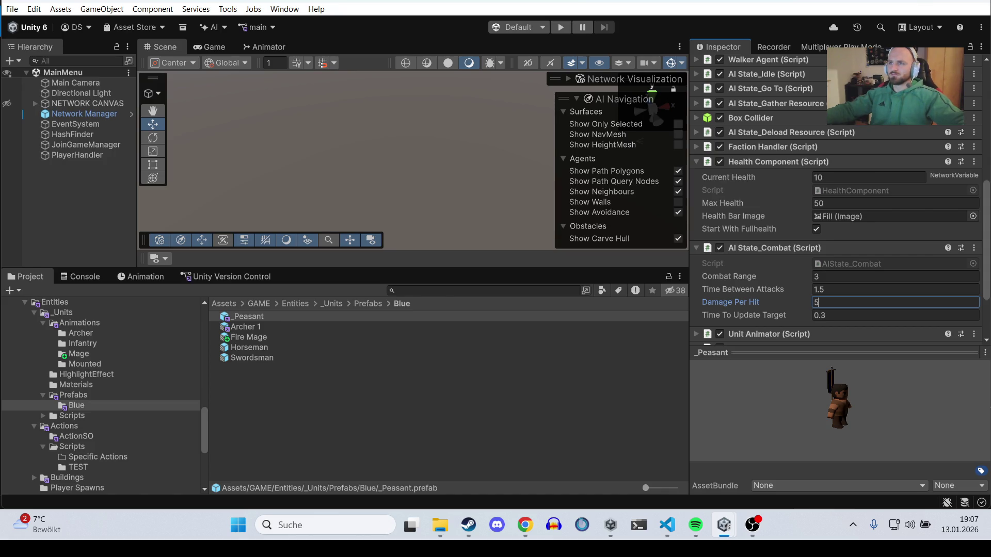
click(850, 277)
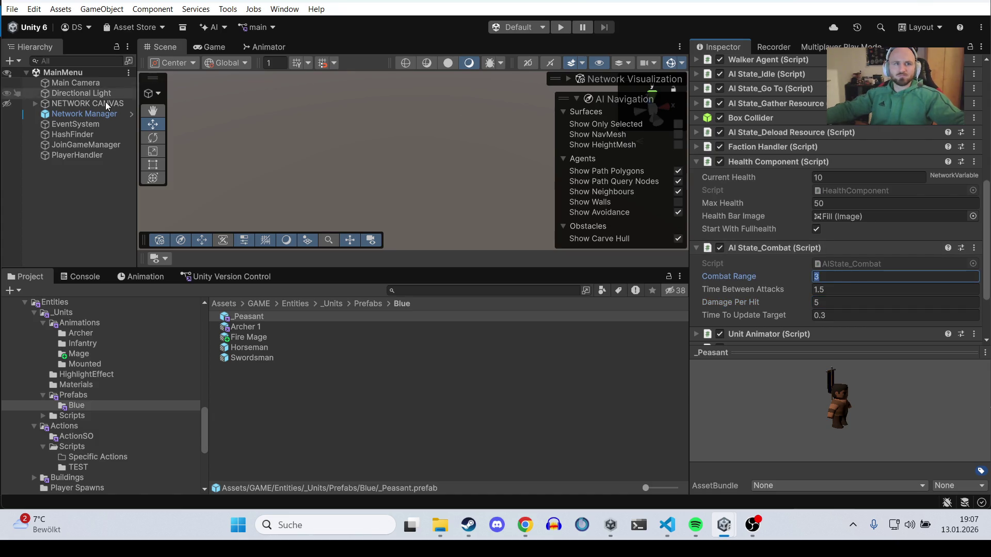
double_click(242, 317)
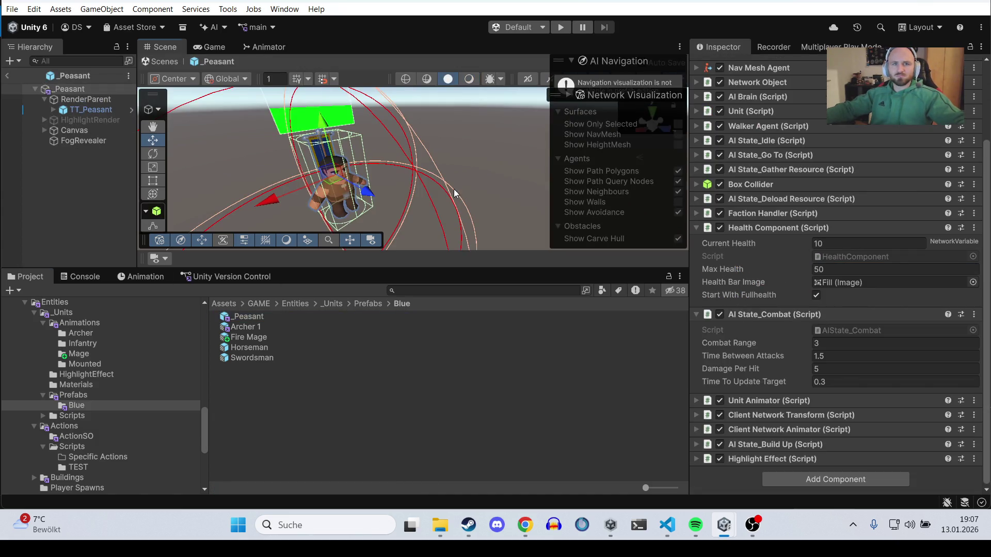
Step: Give the _Peasant Combat Range 1, Time Between Attacks 1.2 and Damage Per Hit 4
key(f)
mouse_move(413, 207)
mouse_down()
mouse_move(442, 216)
mouse_move(529, 203)
mouse_up()
text(1)
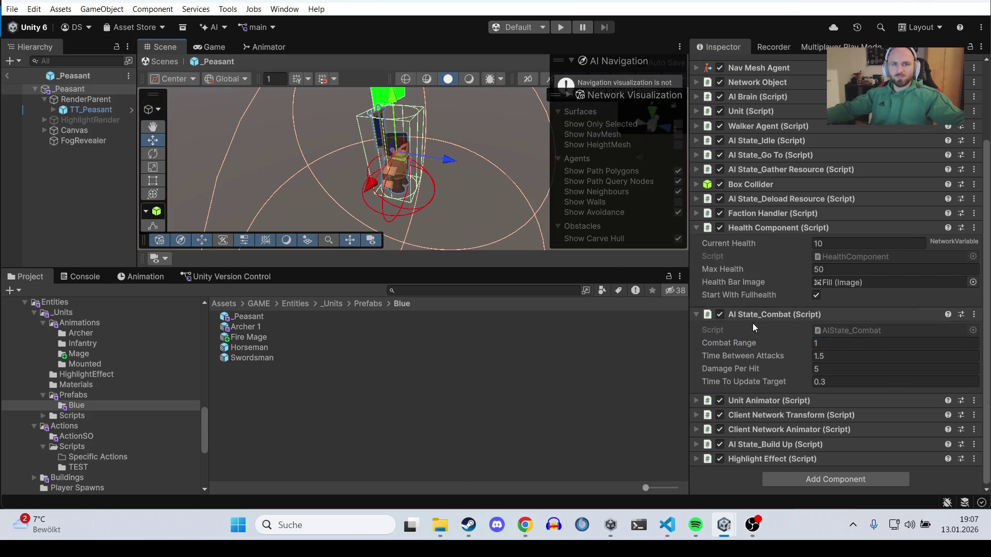
click(838, 356)
click(838, 358)
text(1.2)
click(847, 367)
text(4)
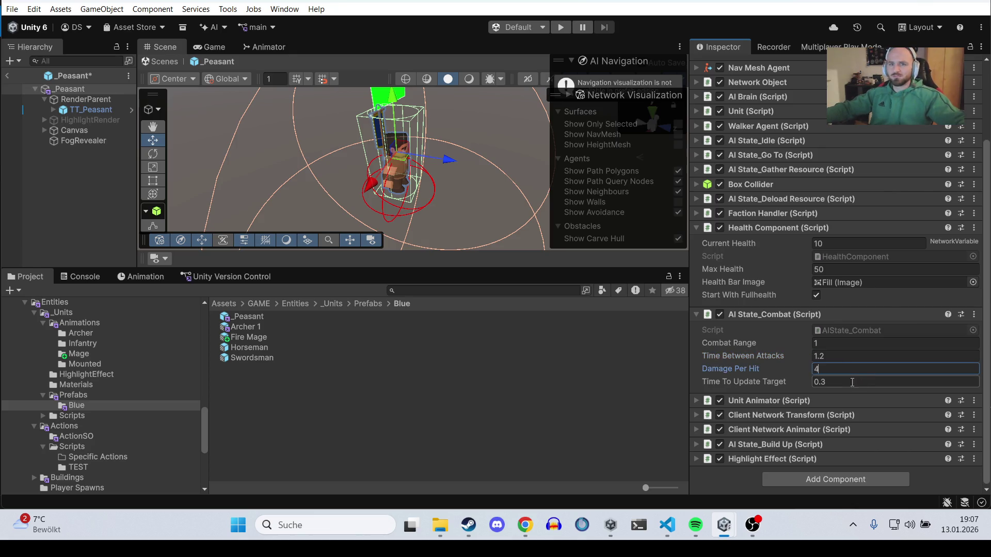
Step: Collapse the _Peasant's combat and health components and open the Archer 1 prefab
click(785, 315)
click(799, 302)
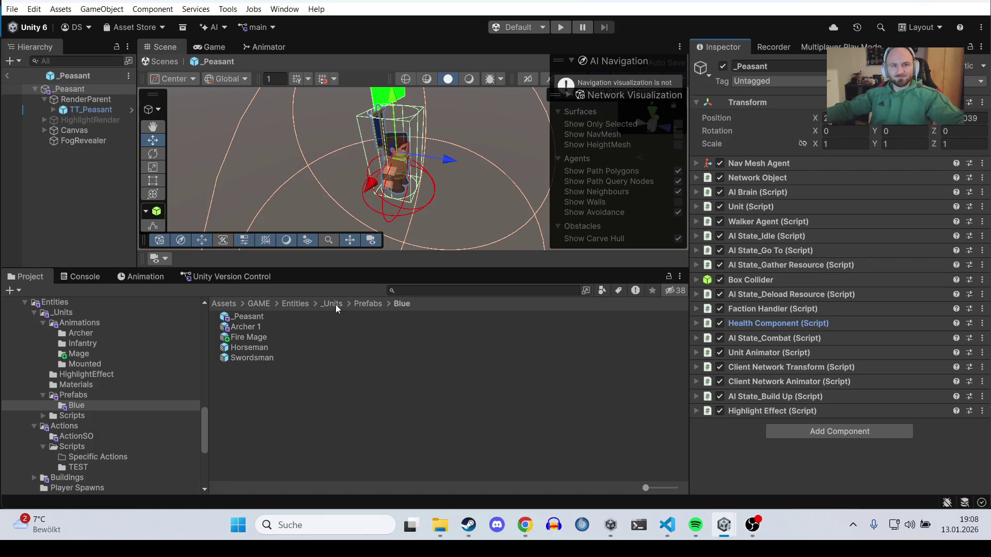
double_click(257, 328)
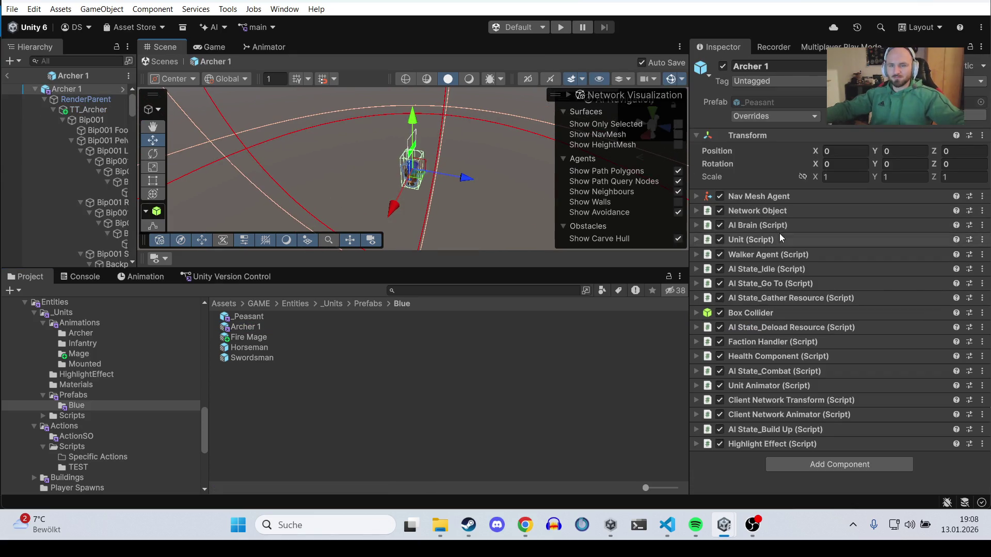
Step: Reopen _Peasant and set its AI Brain Detection Radius to 8
click(782, 240)
click(782, 239)
click(773, 226)
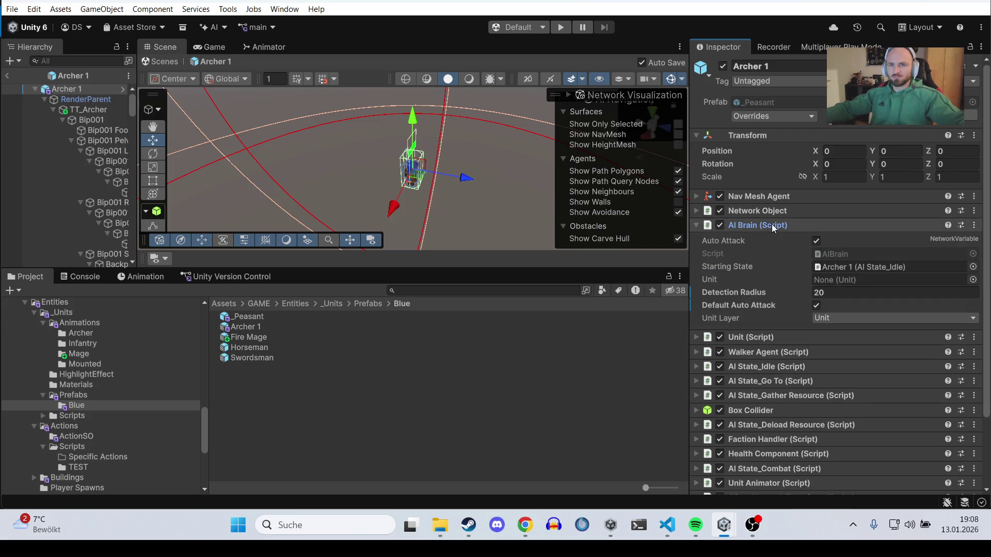
double_click(292, 318)
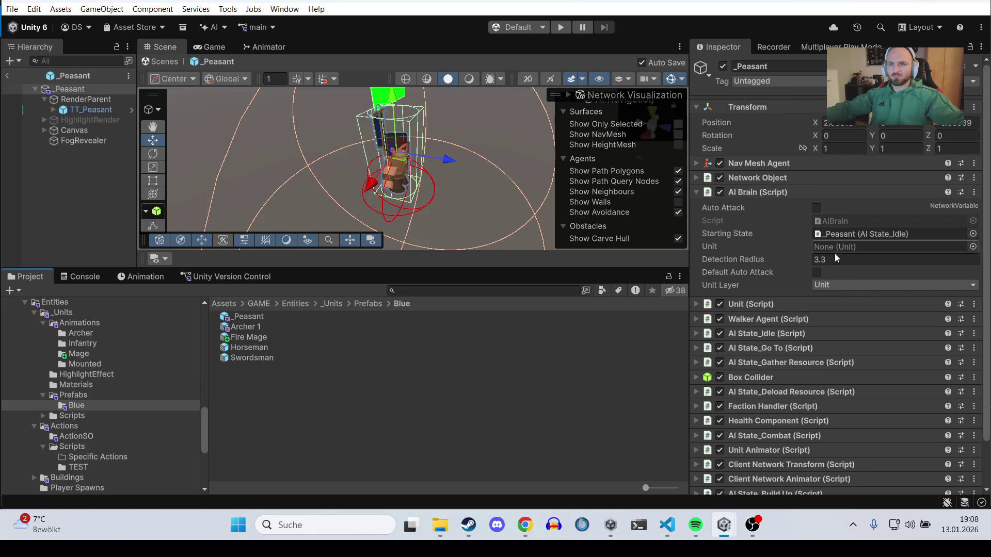
click(844, 261)
text(8)
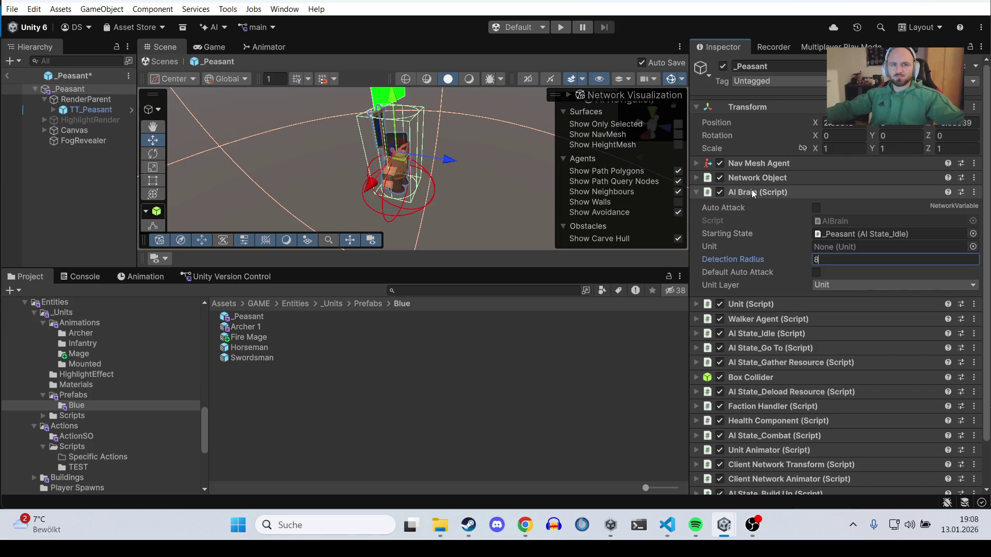
click(745, 192)
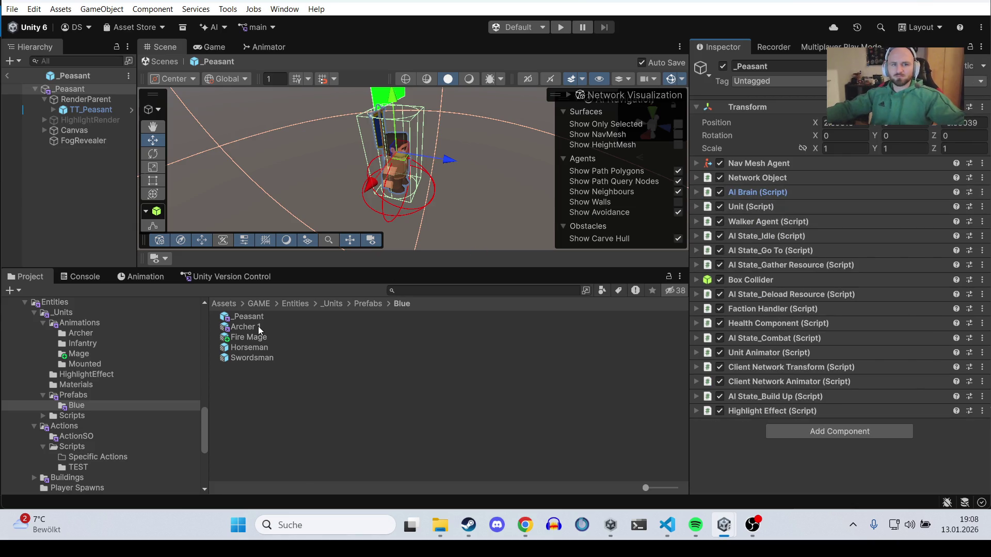
Step: Open Archer 1 and expand its AI Brain to view the Detection Radius of 20
double_click(259, 328)
click(835, 226)
click(836, 291)
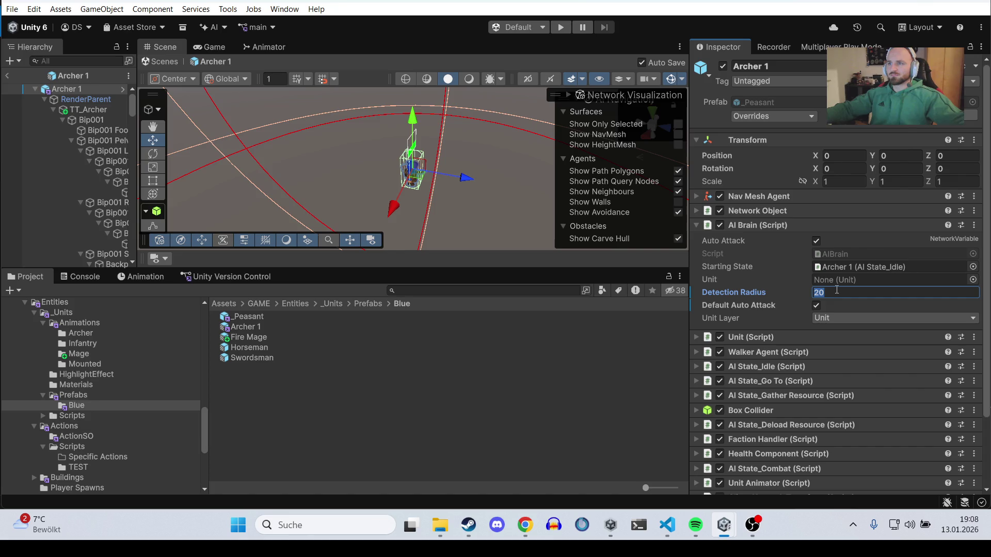
Step: Commit the Archer's detection radius as 12 and enter 7 for its combat range
text(12)
click(812, 235)
click(812, 232)
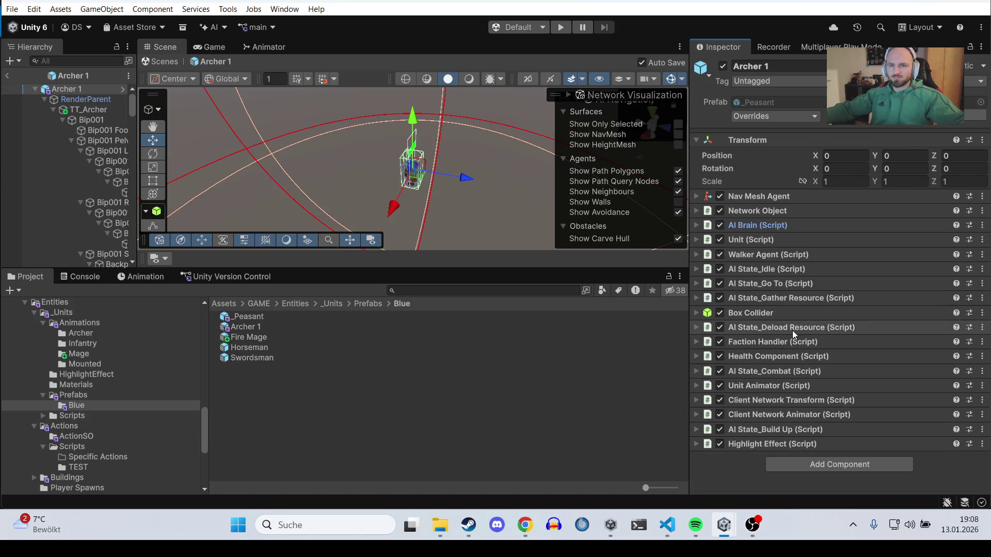
click(776, 375)
scroll(776, 375, down, 2)
click(835, 343)
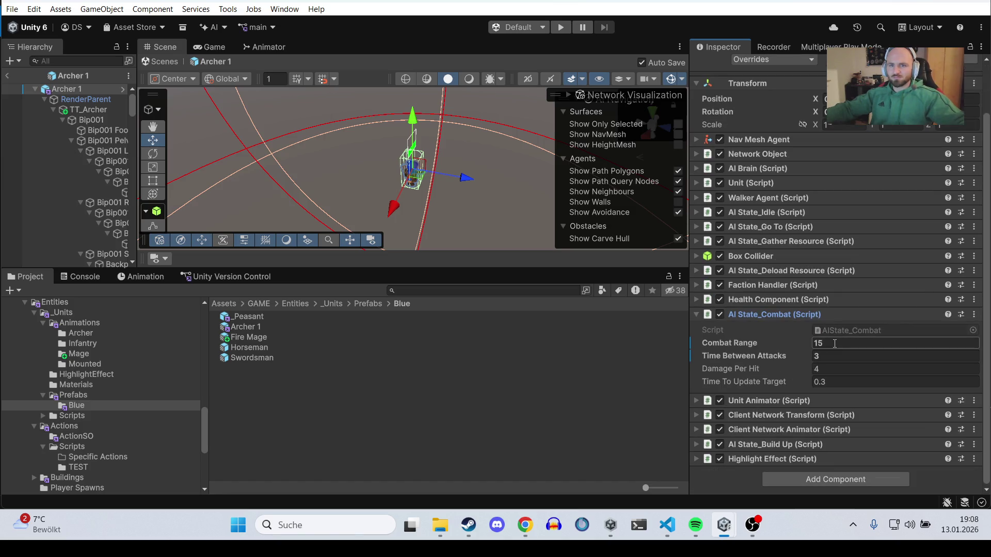
text(7)
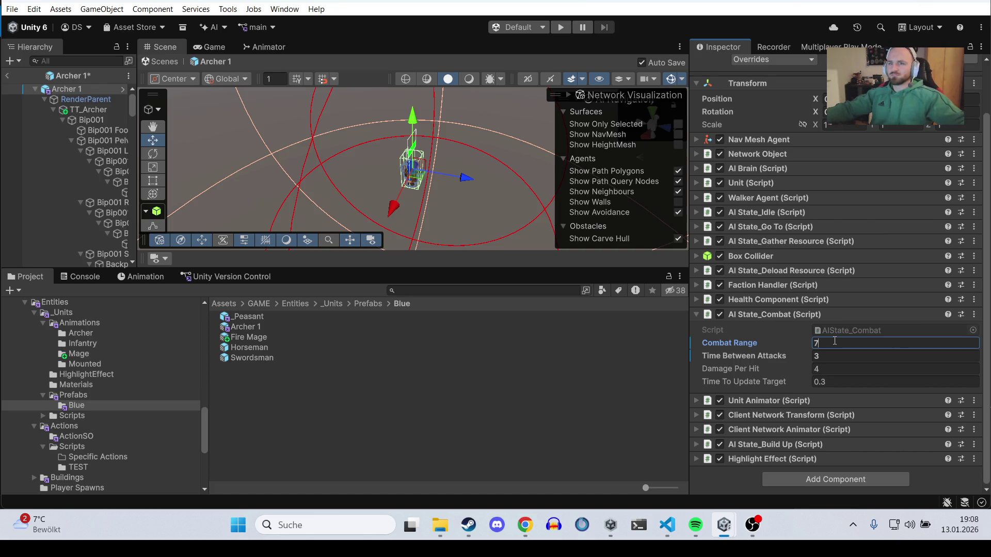
Step: Retype the Archer's combat range through 8, 9 and 7, settling on 9
key(BackSpace)
text(8)
key(BackSpace)
text(9)
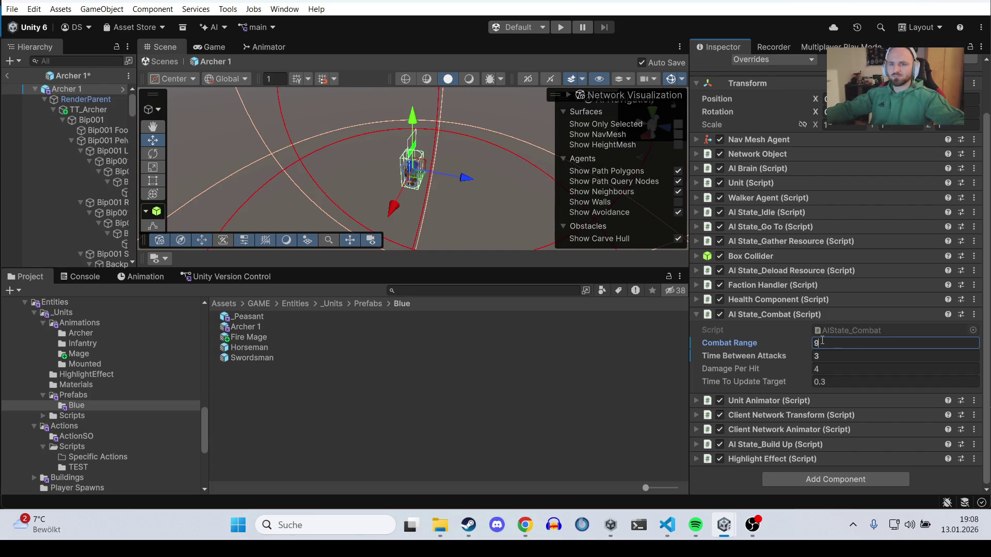
key(BackSpace)
text(7)
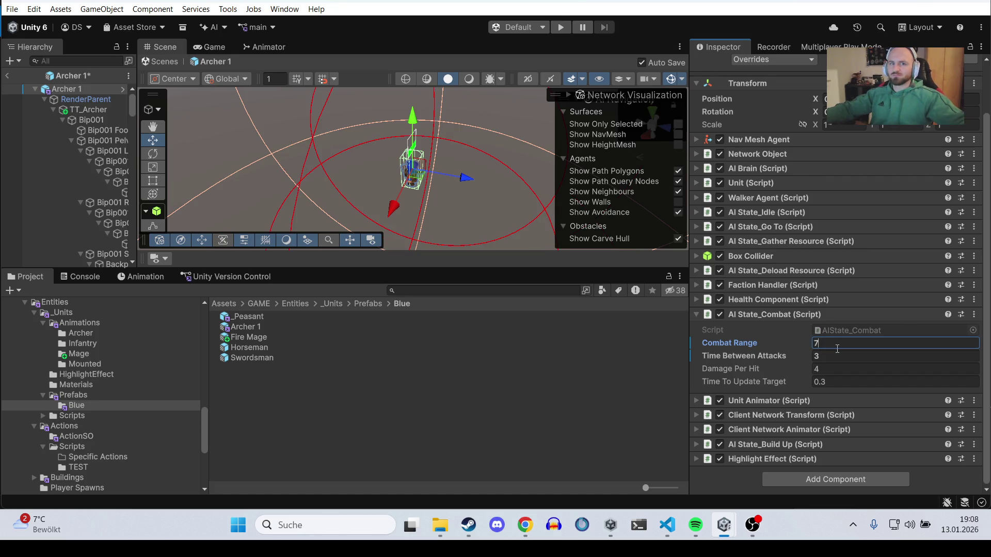
key(BackSpace)
text(9)
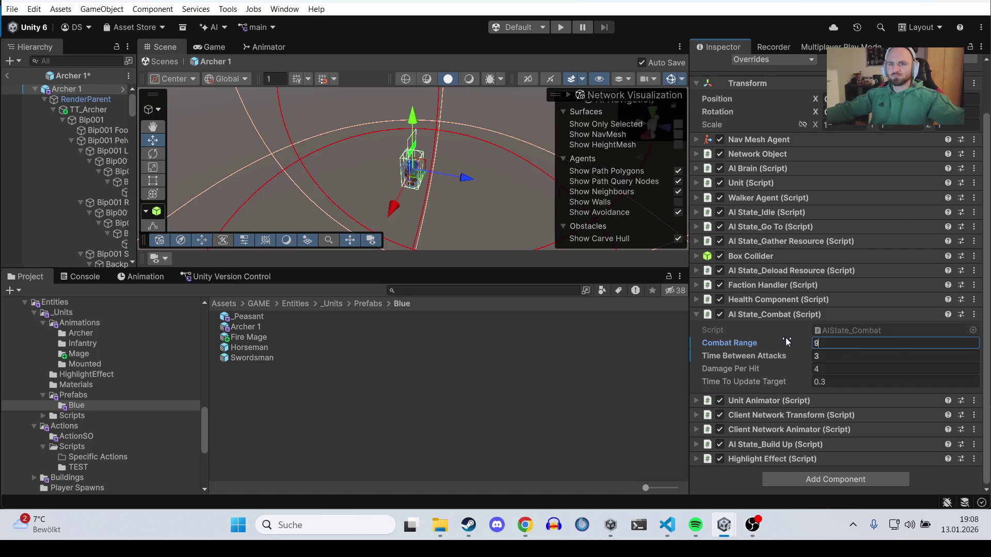
Step: Change the Archer's AI Brain Detection Radius to 14
click(769, 182)
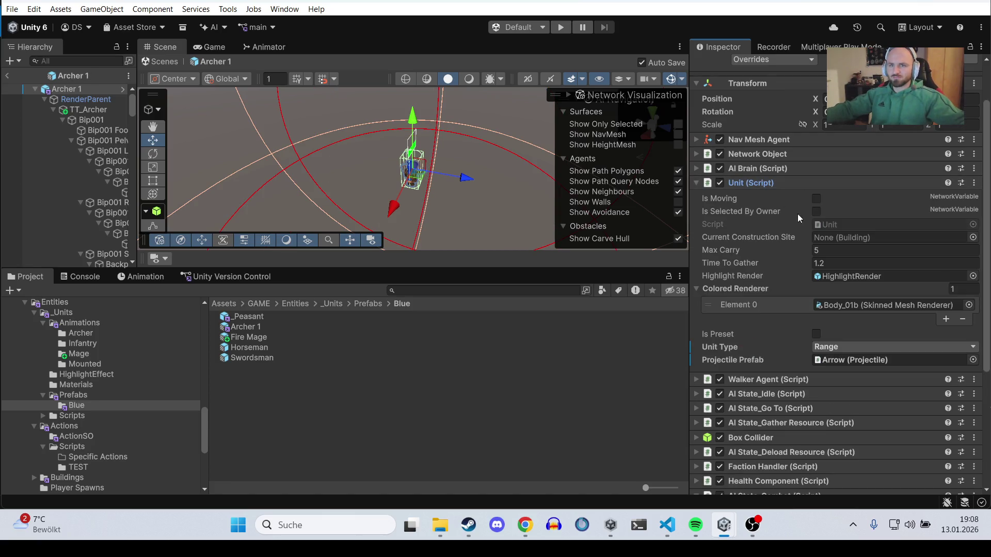
click(769, 182)
click(758, 168)
click(836, 235)
text(14)
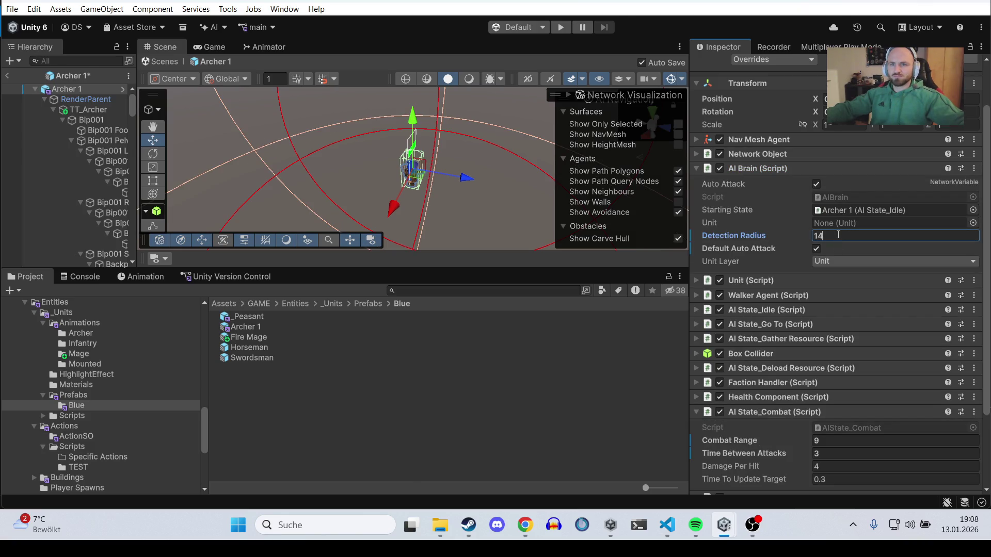
click(798, 168)
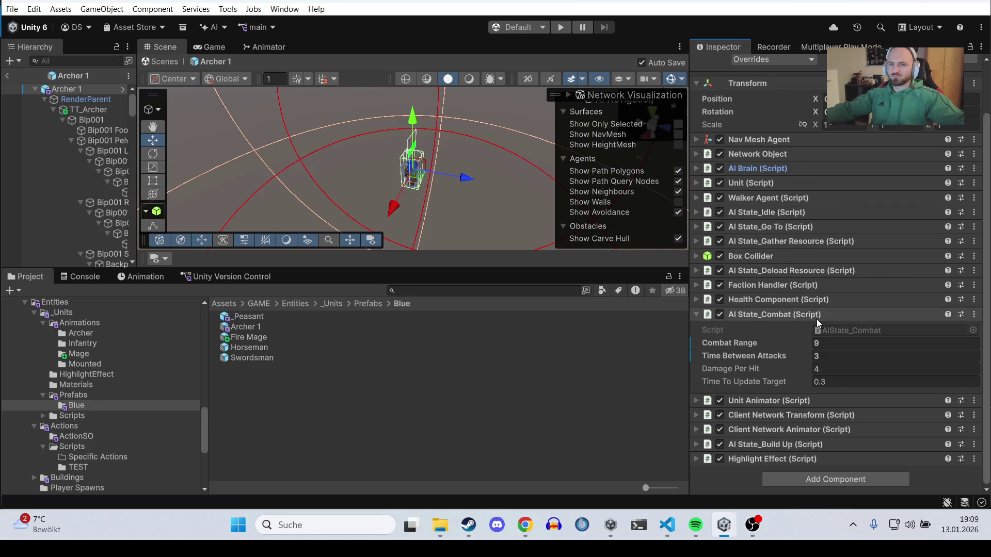
Step: Set the Archer's Damage Per Hit to 8 and Time Between Attacks to 1.2
click(831, 370)
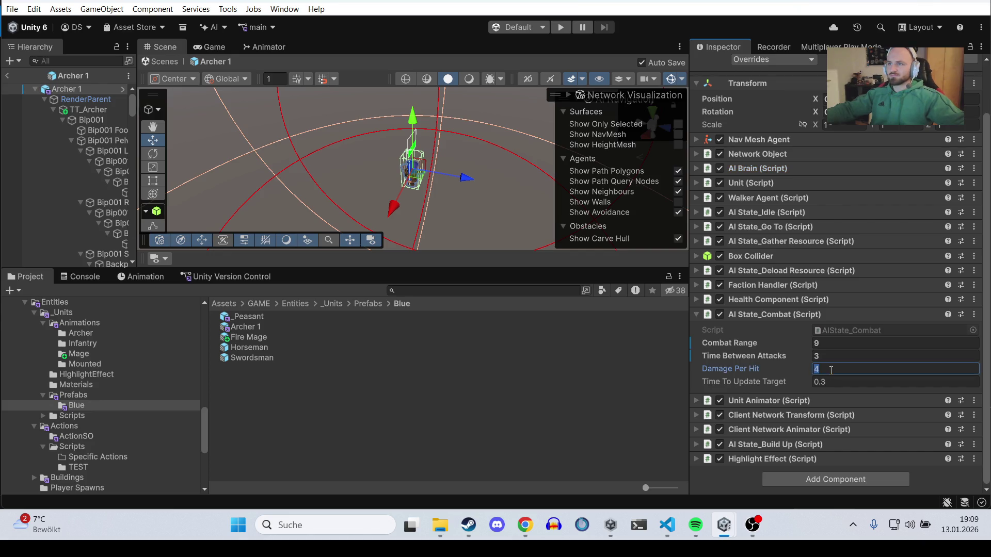
text(8)
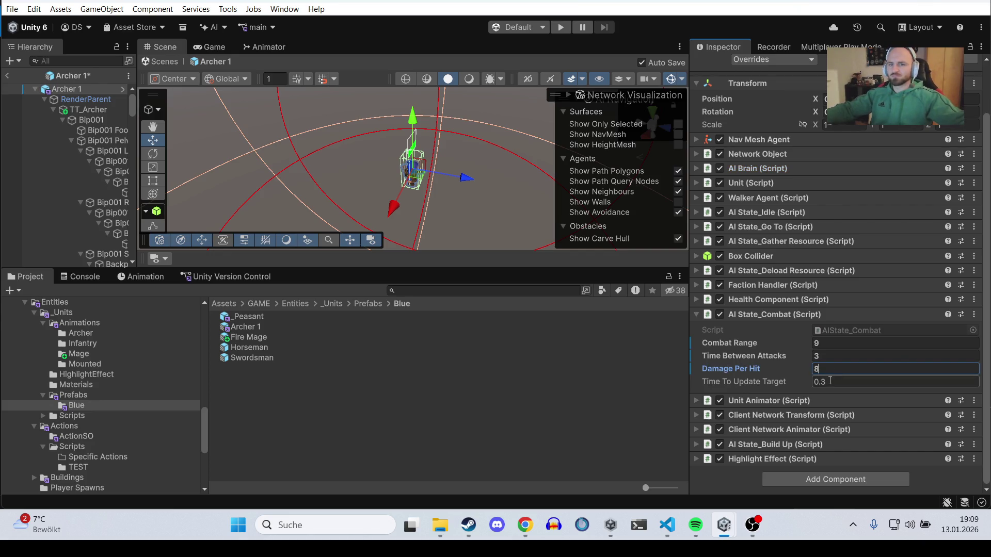
click(830, 356)
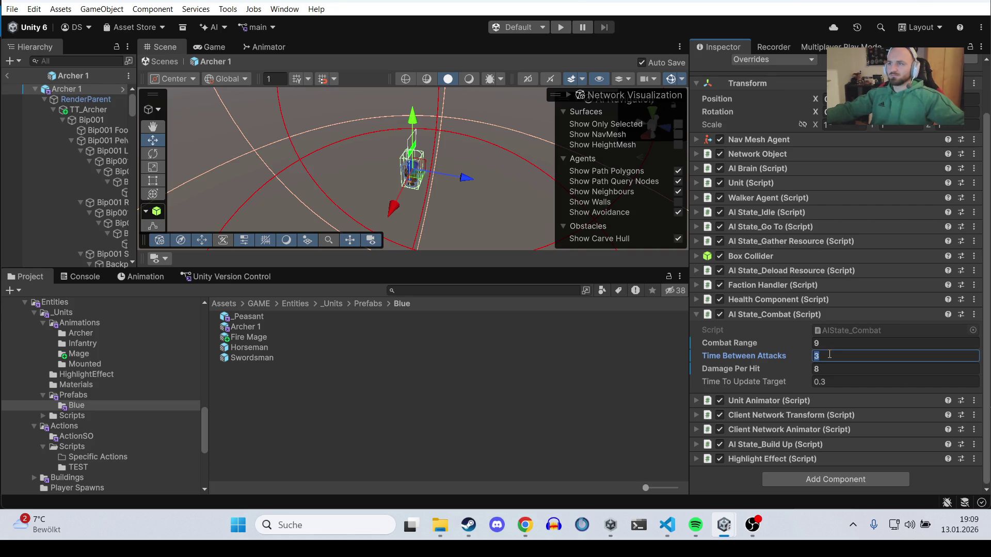
text(1.2)
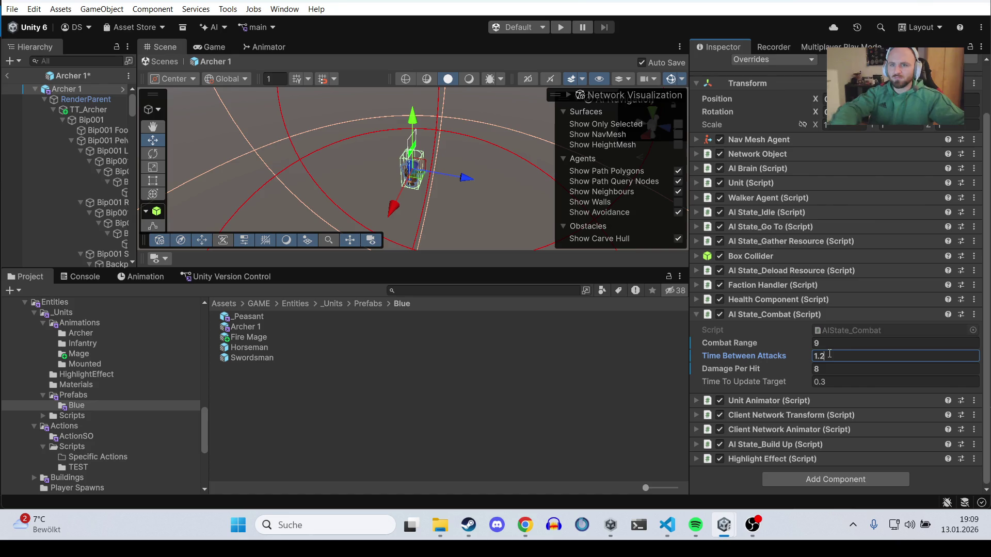
click(796, 316)
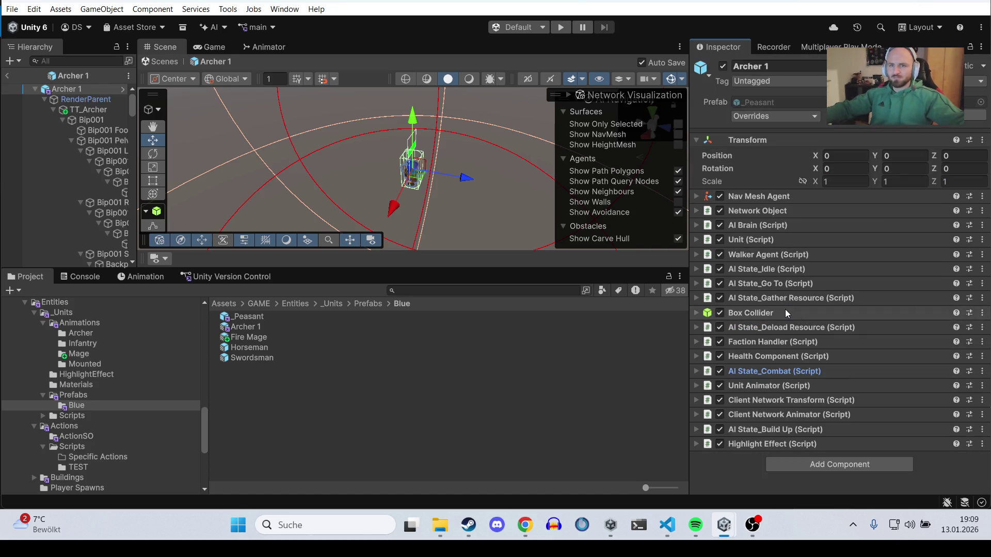
Step: Check the combat settings, then set the Archer's Max Health to 70
click(810, 376)
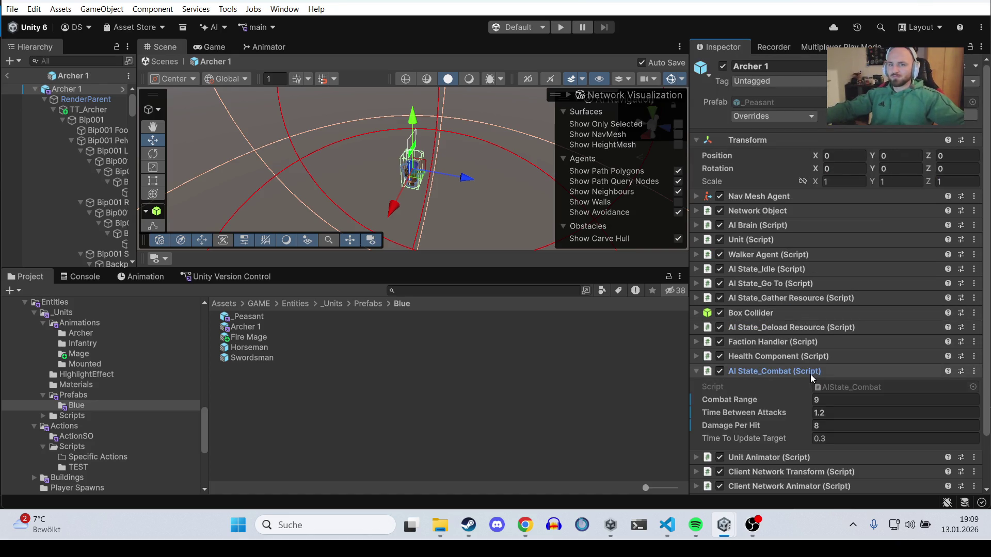
click(810, 374)
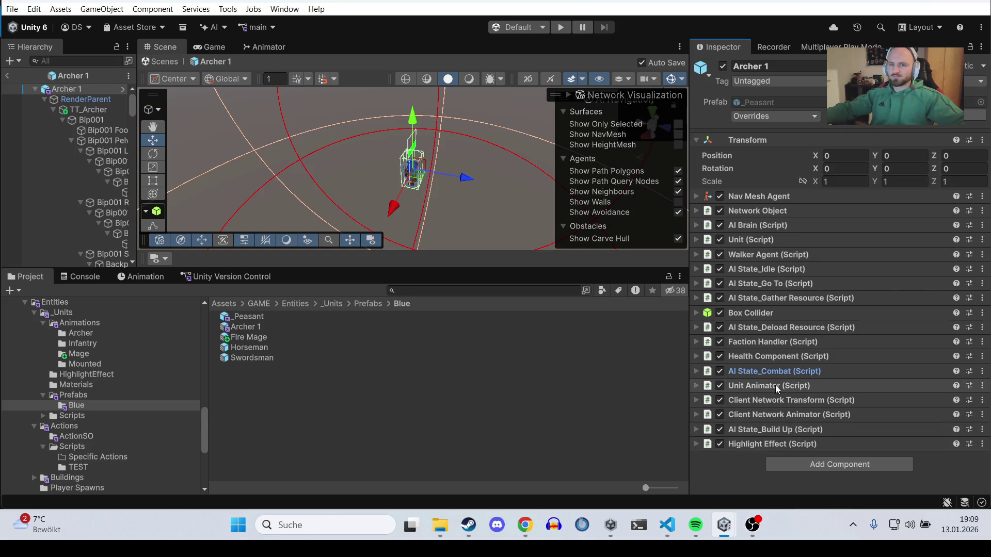
click(777, 356)
scroll(826, 345, down, 3)
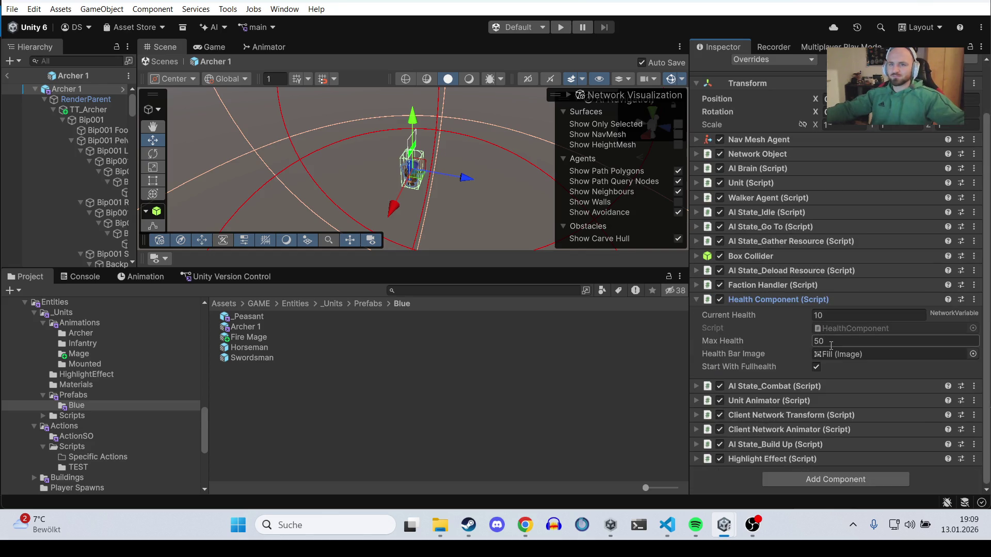
click(841, 342)
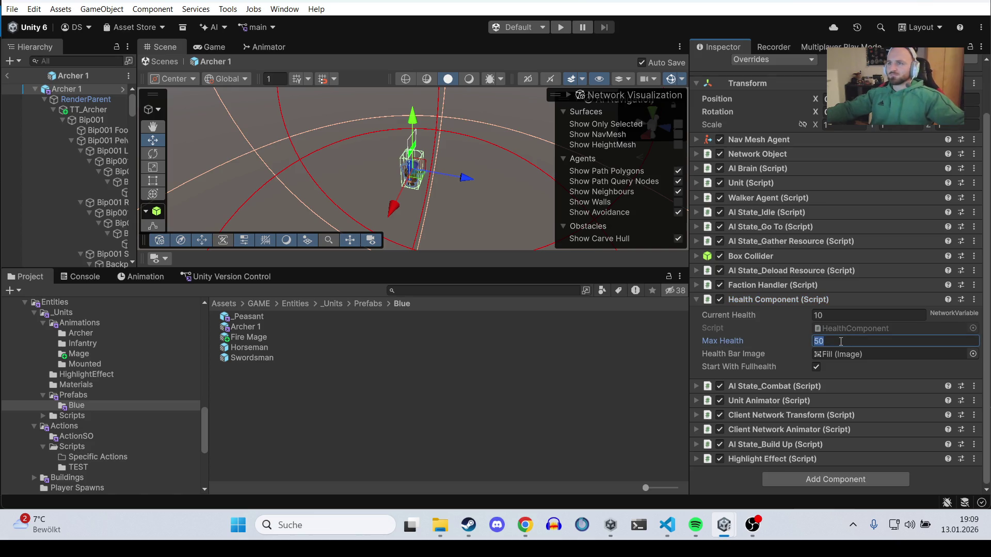
text(70)
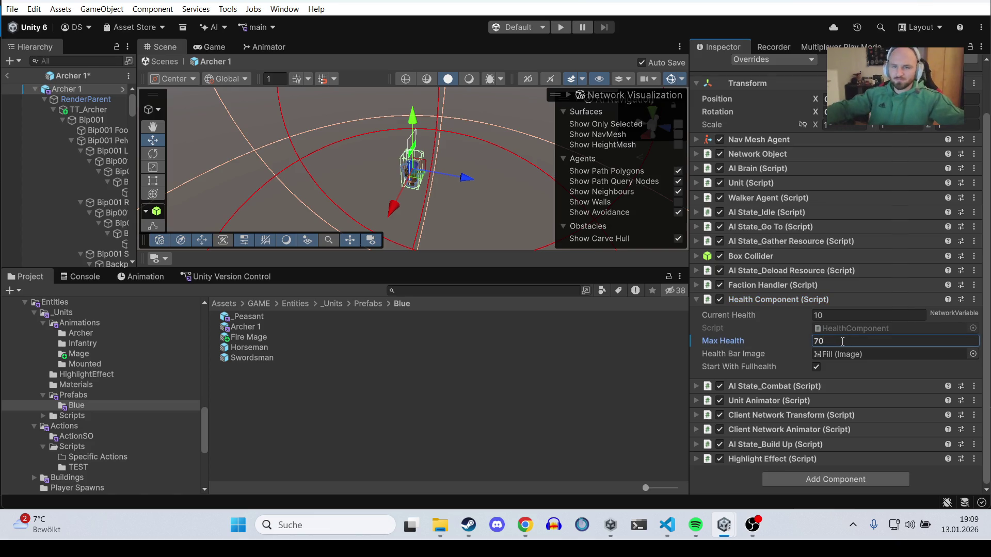
Step: Open the Fire Mage prefab and set its Max Health to 60
double_click(259, 336)
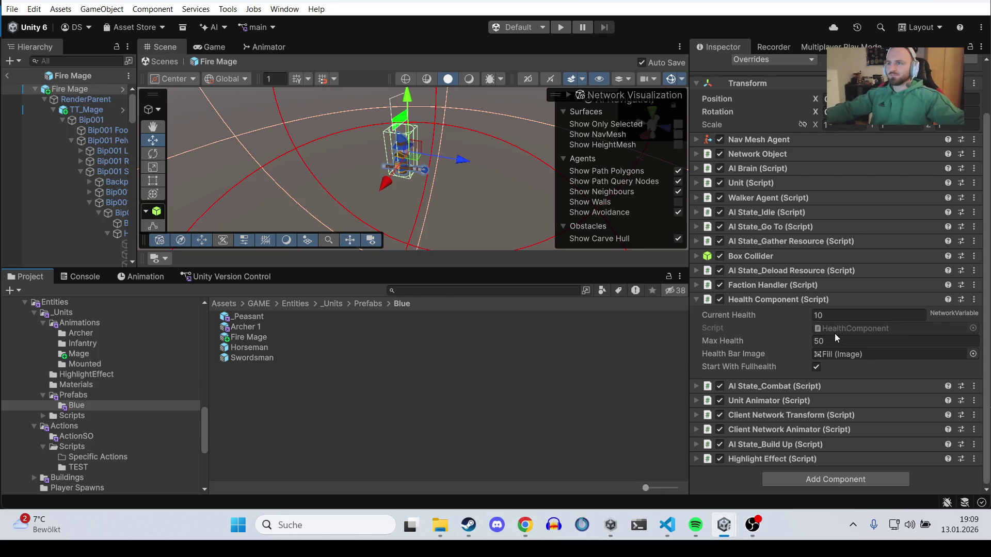
click(834, 333)
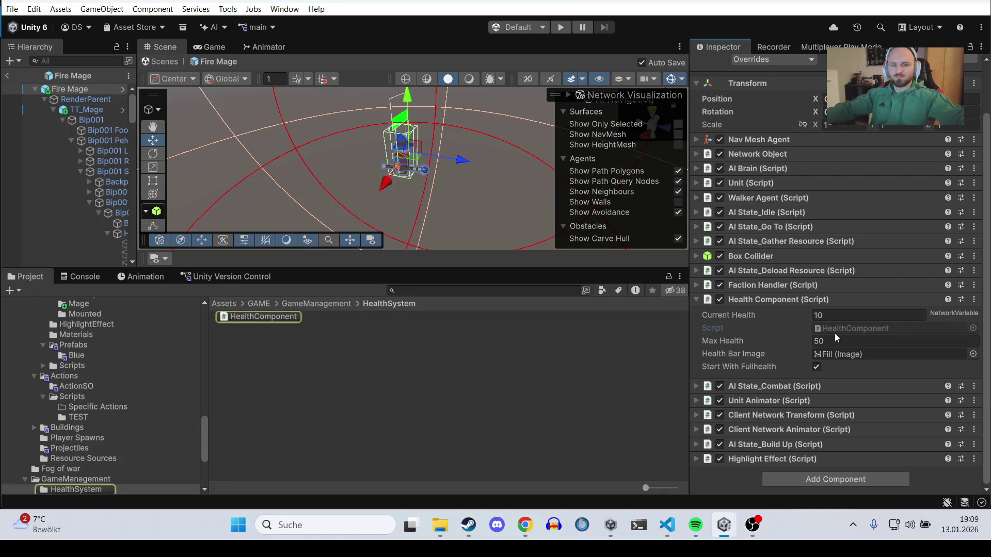
click(836, 341)
text(60)
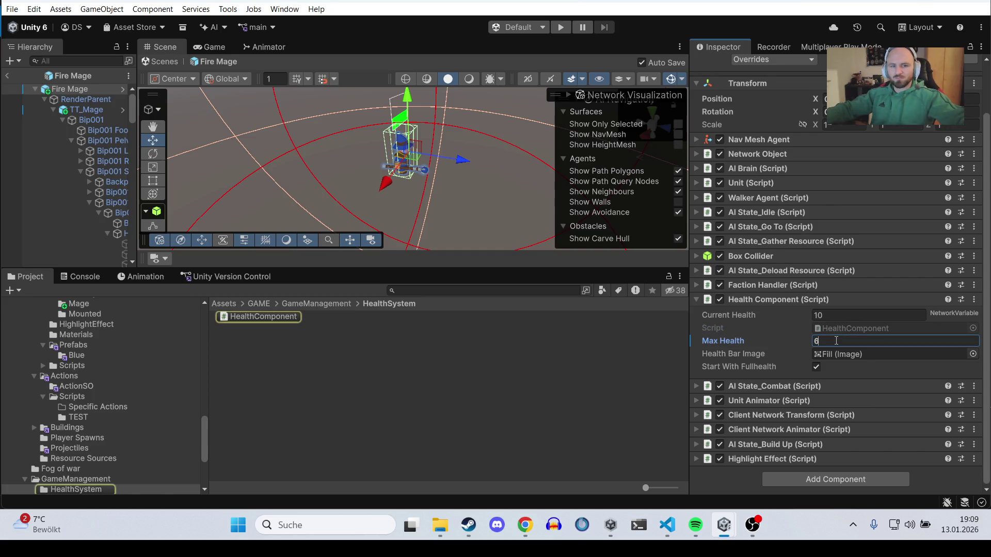
click(785, 299)
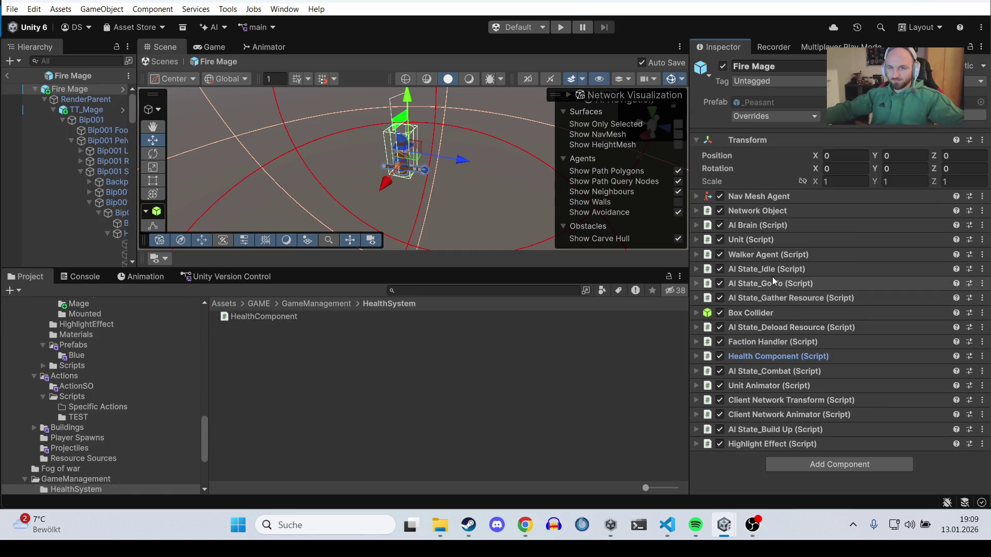
Step: Lower the Fire Mage's AI Brain Detection Radius from 12.99 to 10
click(762, 241)
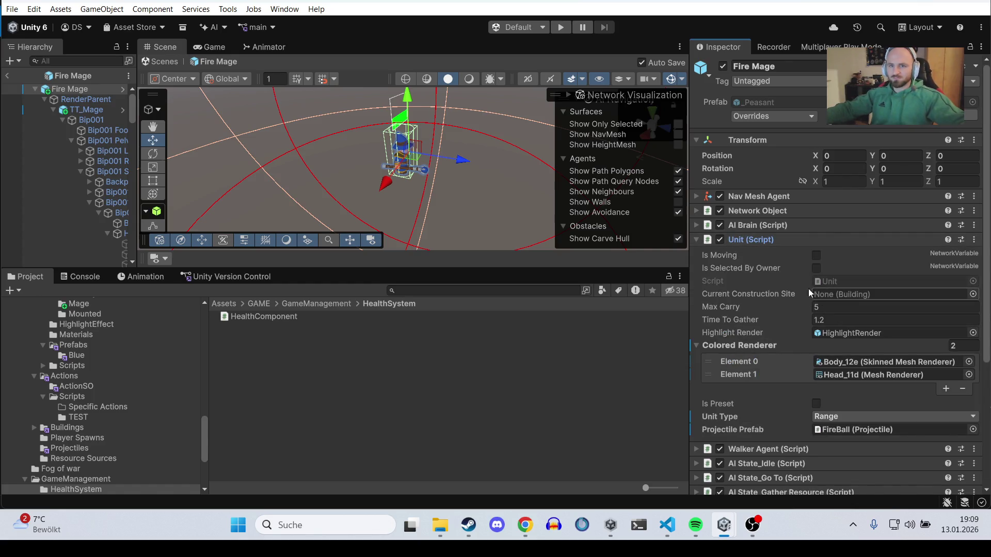
click(772, 240)
click(769, 227)
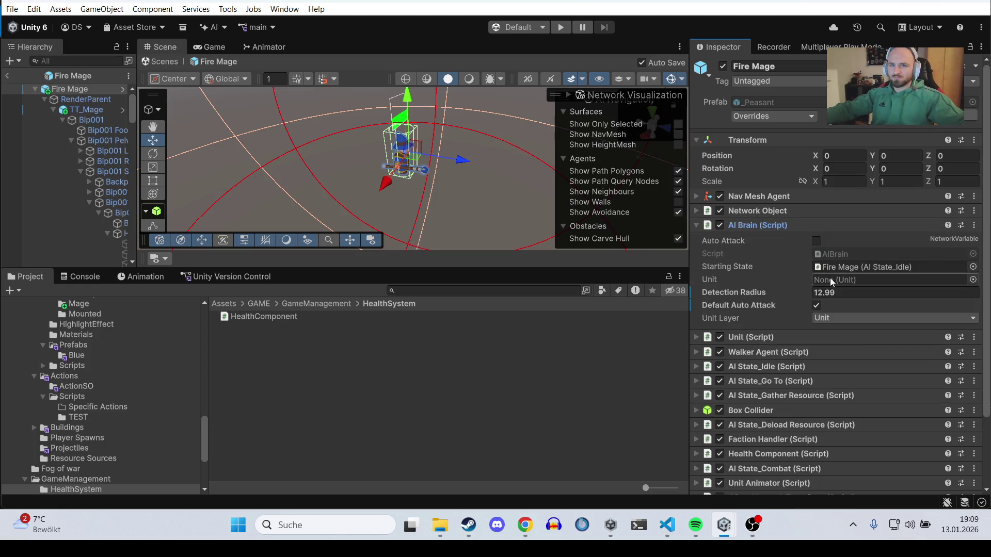
click(848, 292)
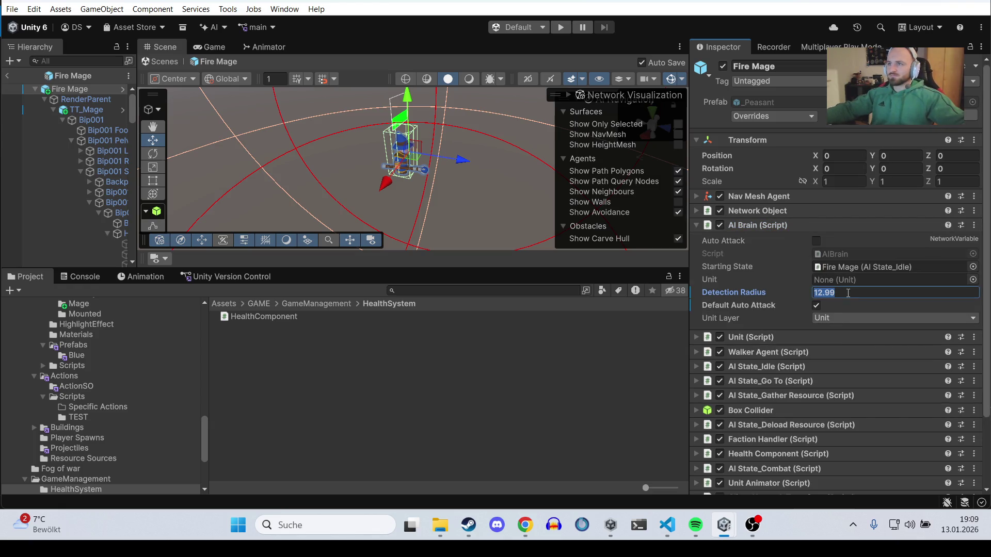
text(10)
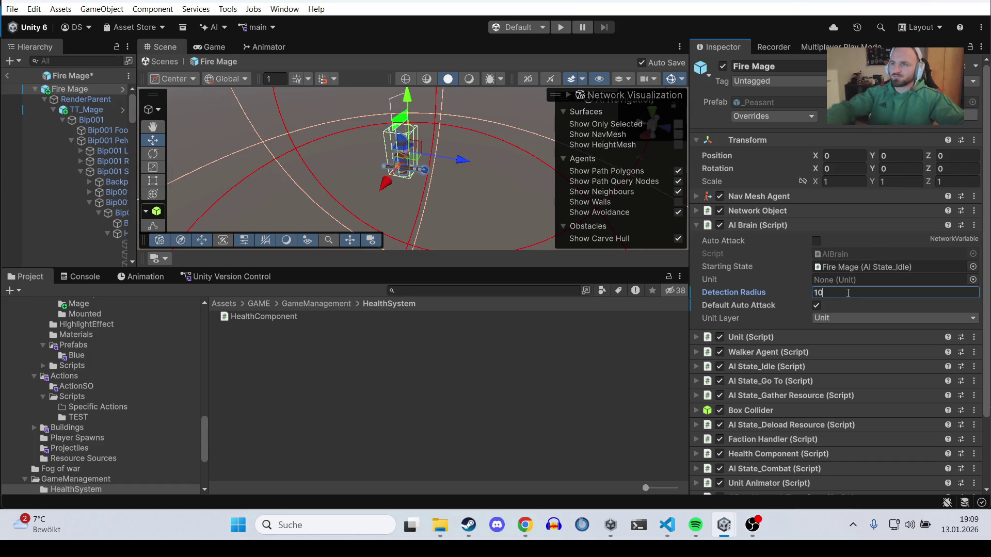
click(778, 227)
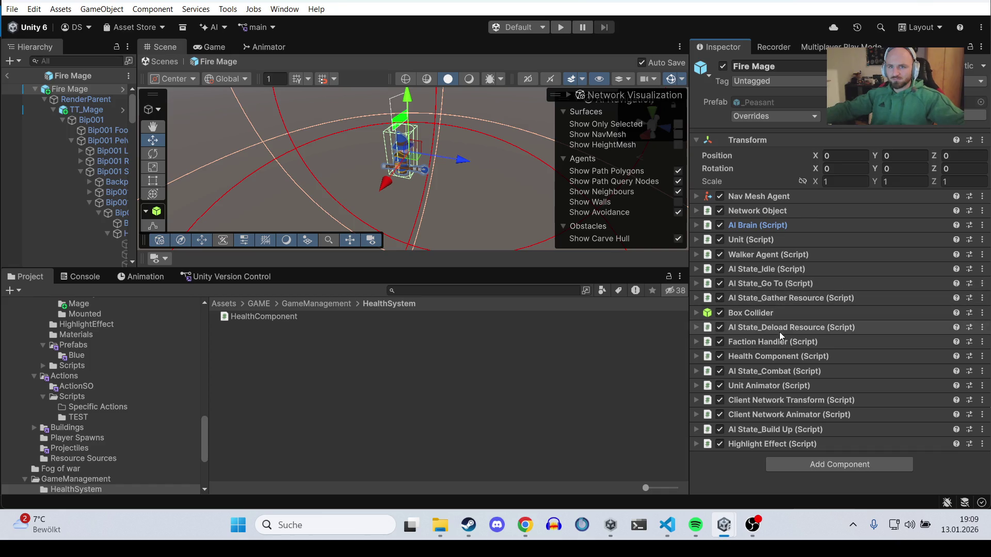
click(774, 372)
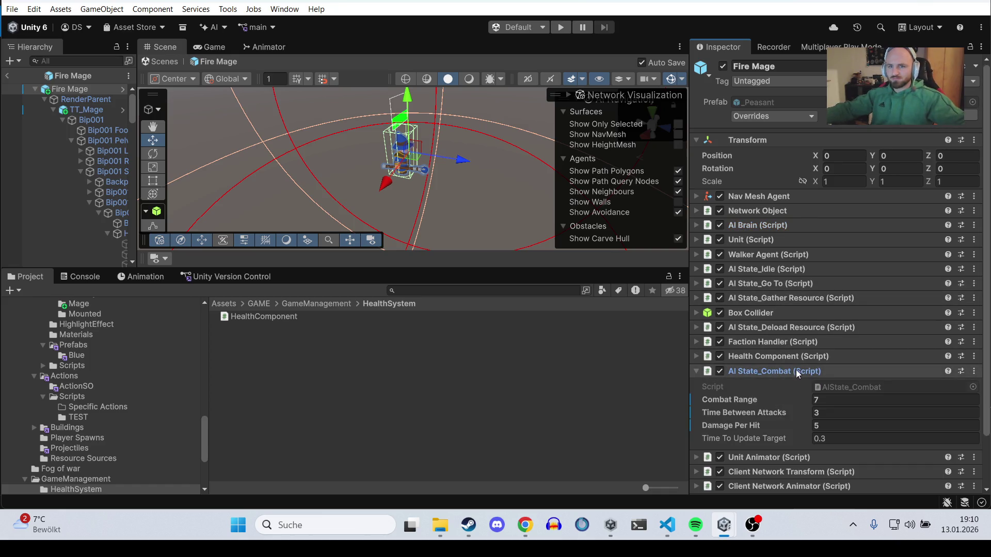
Step: Set Combat Range 6, Time Between Attacks 2.5 and Time To Update Target 40
click(821, 398)
text(6)
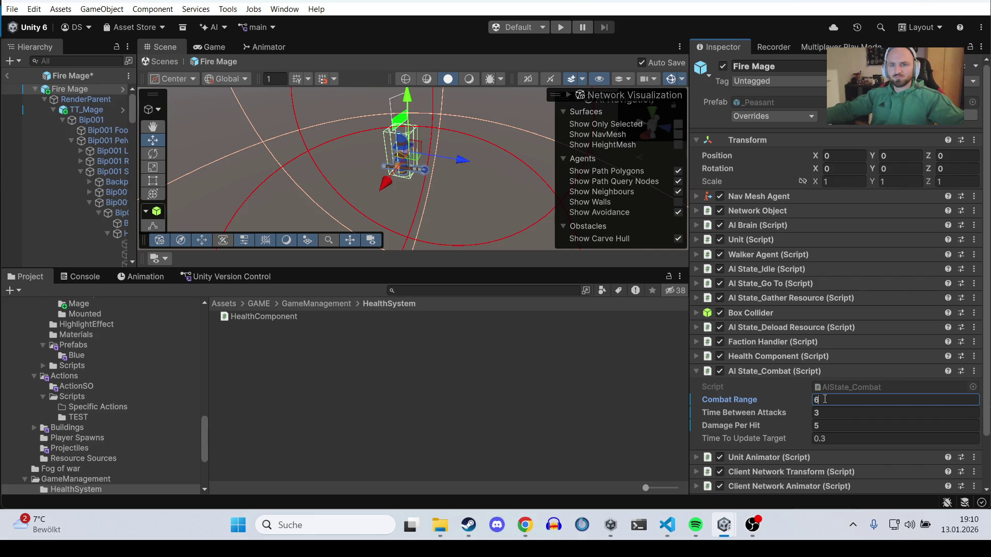
click(822, 412)
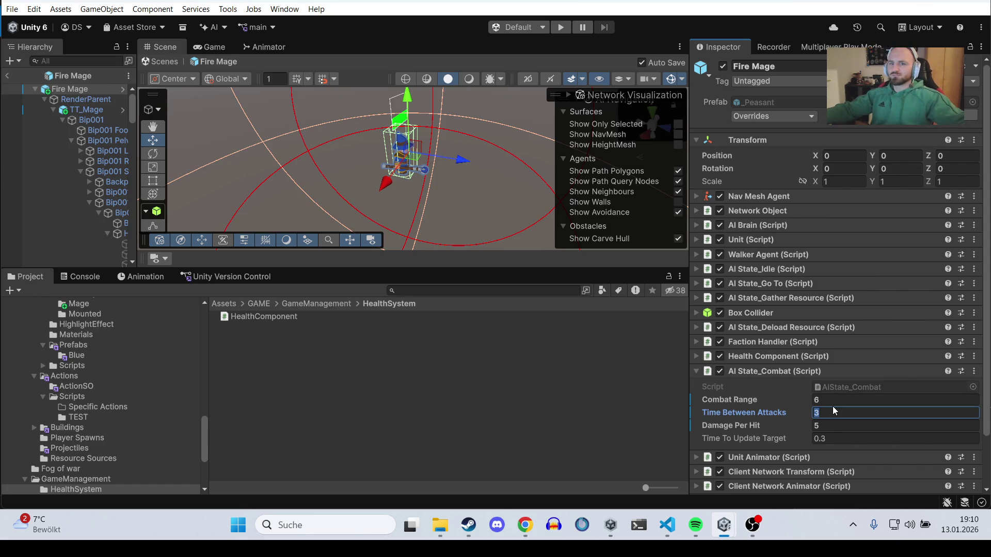
text(2.5)
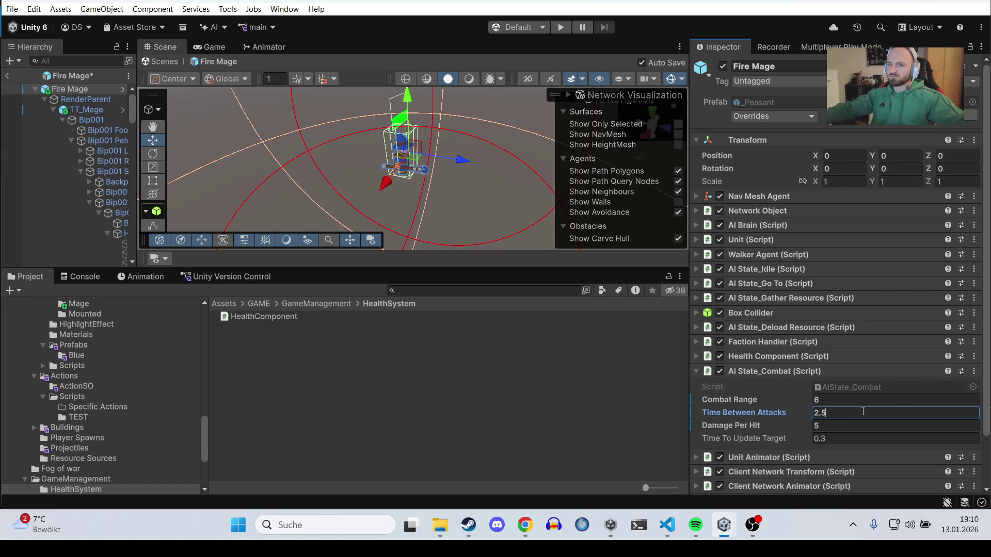
click(830, 434)
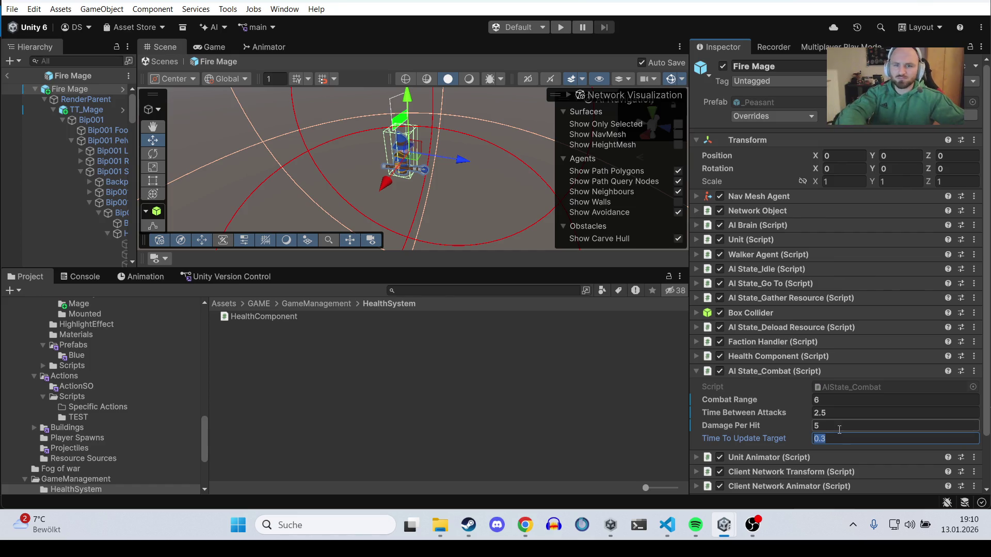
text(40)
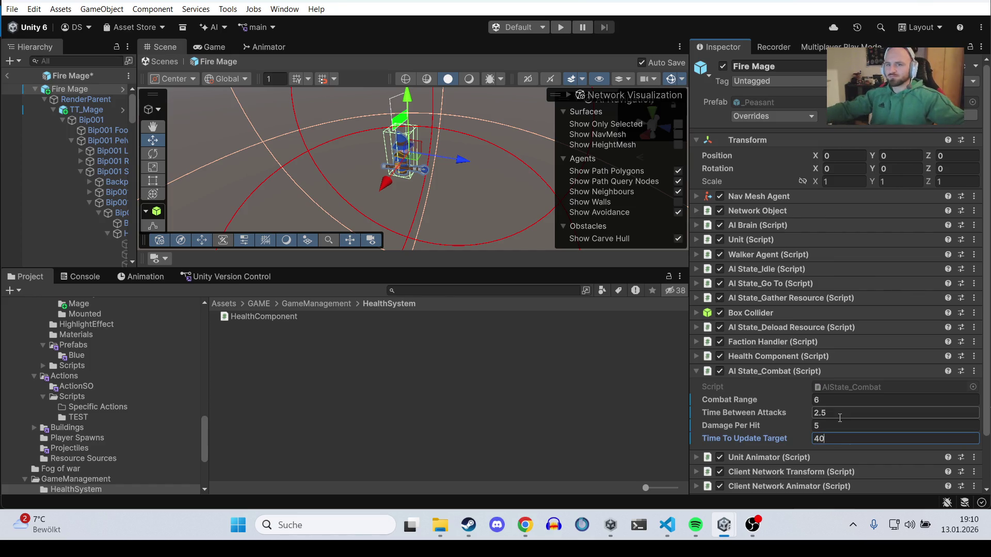
click(812, 358)
Step: Review the AI Brain and combat settings, leaving the health, combat and AI Brain components collapsed
click(813, 358)
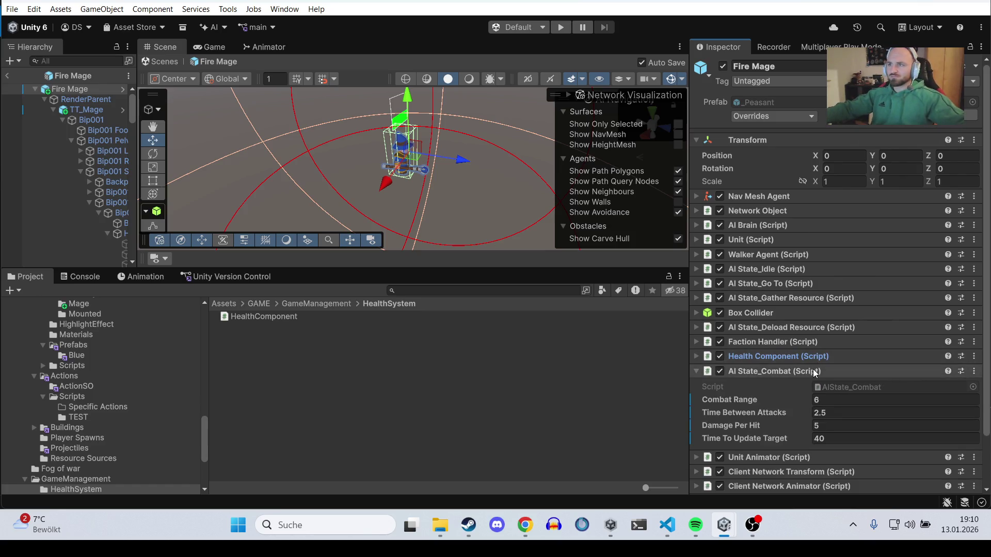
click(813, 371)
click(780, 226)
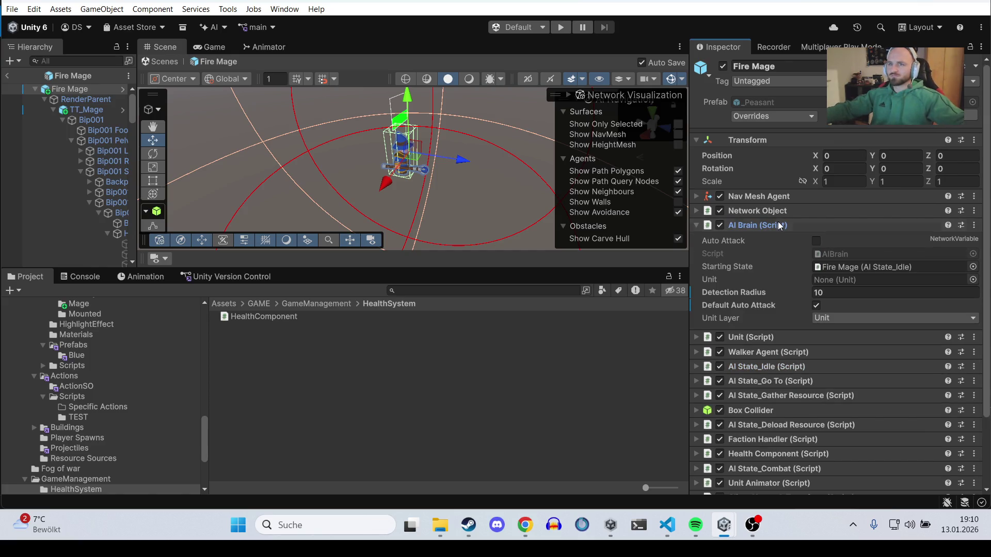
click(779, 225)
click(793, 371)
click(793, 371)
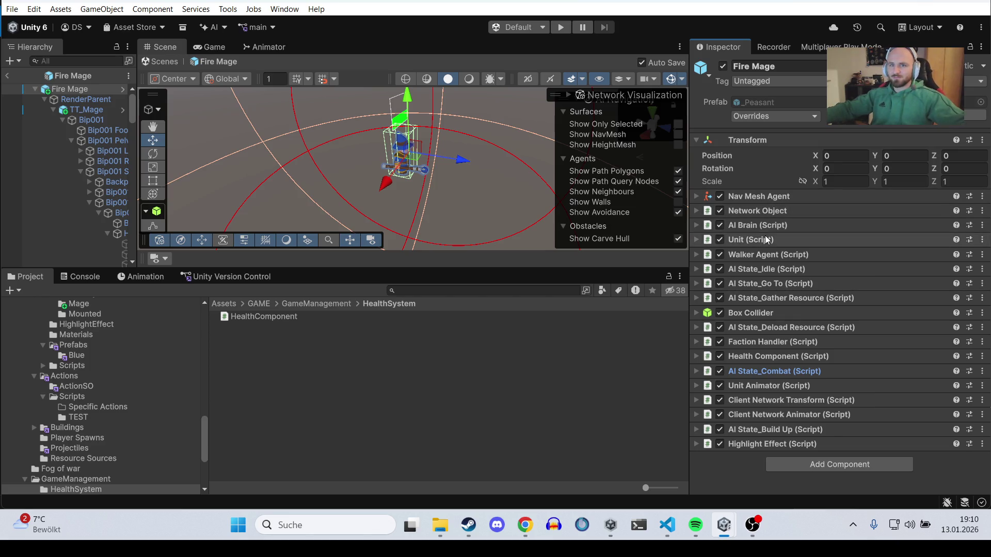
Step: Change the Fire Mage's Walk Speed from 7 to 2.5 and ping the _Peasant prefab
click(785, 258)
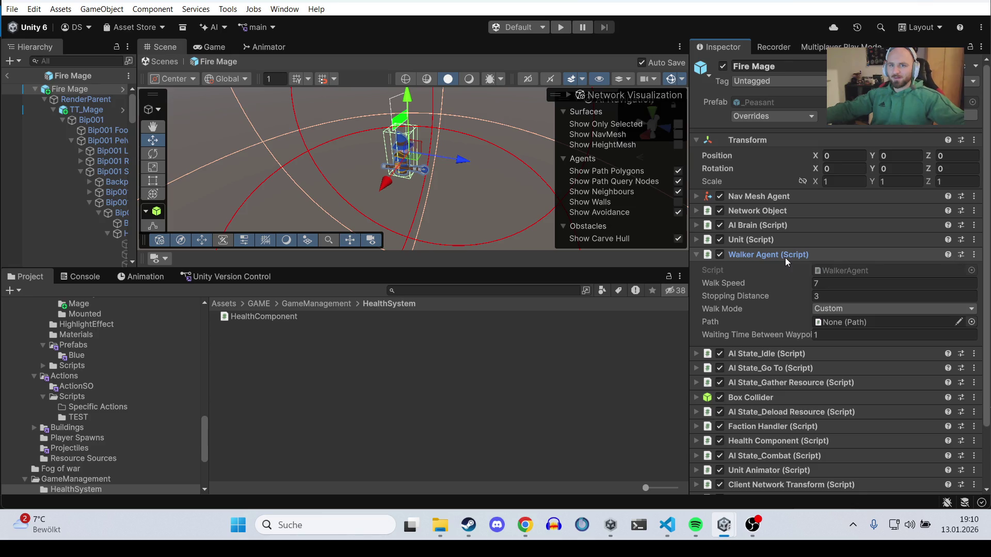
key(alt+Tab)
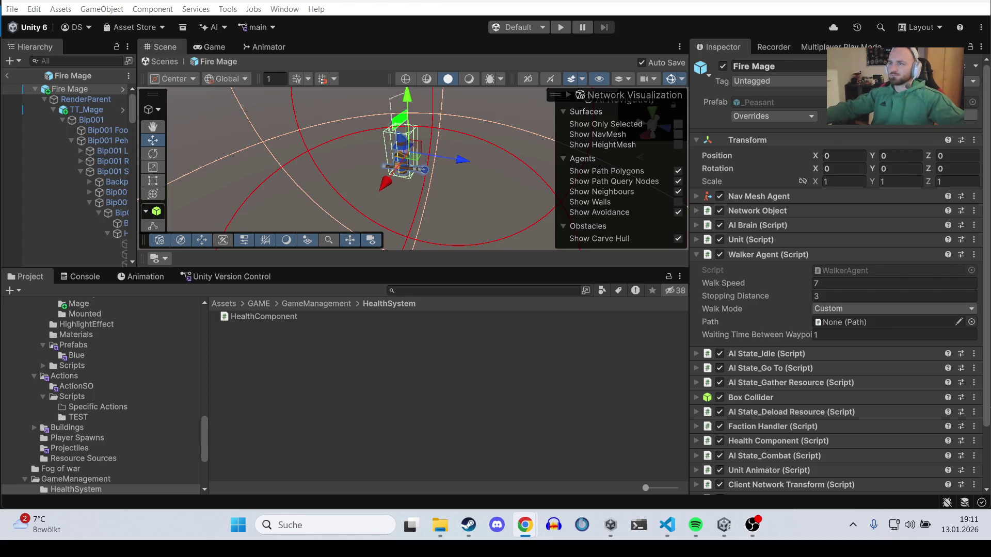
click(861, 281)
text(2.5)
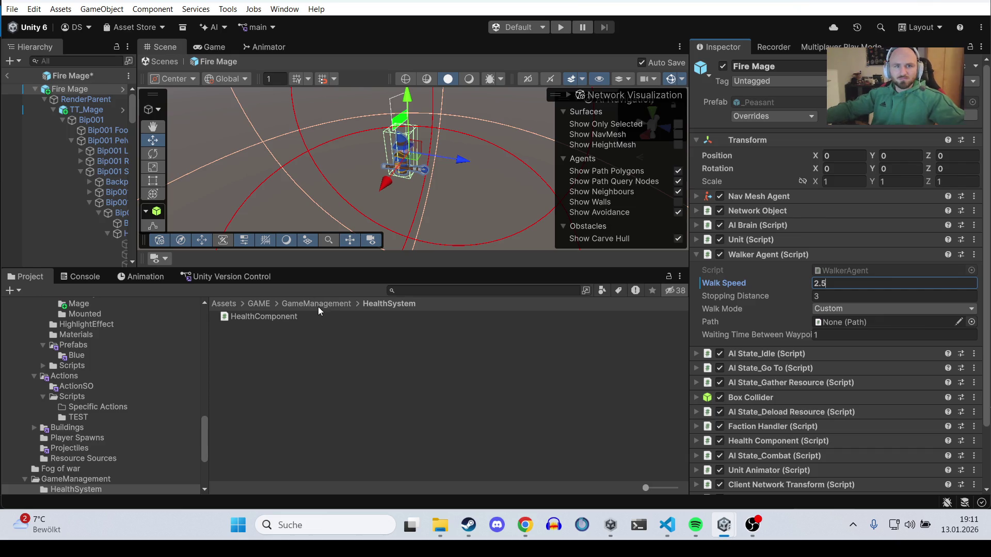
click(776, 102)
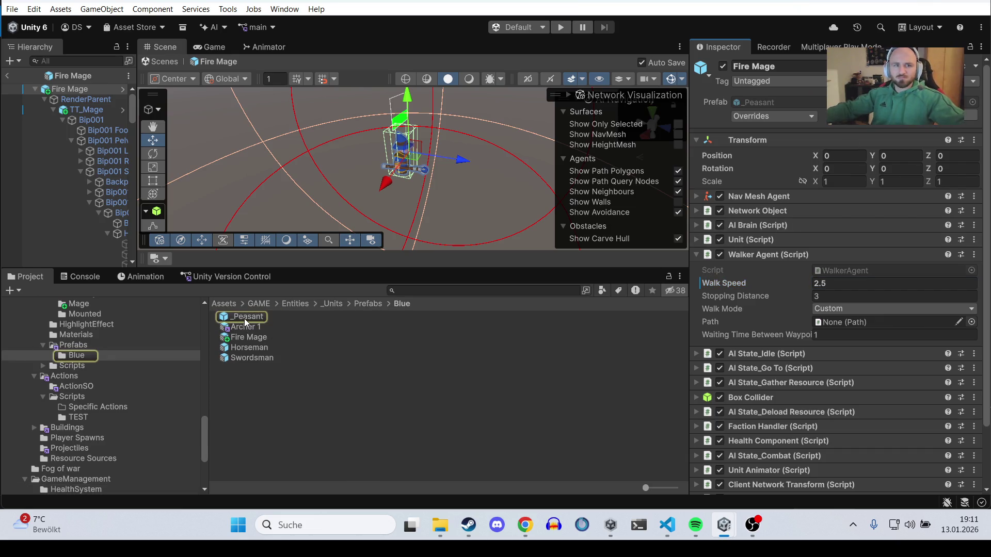
Step: Open the _Peasant prefab and set its Walk Speed to 3
double_click(244, 317)
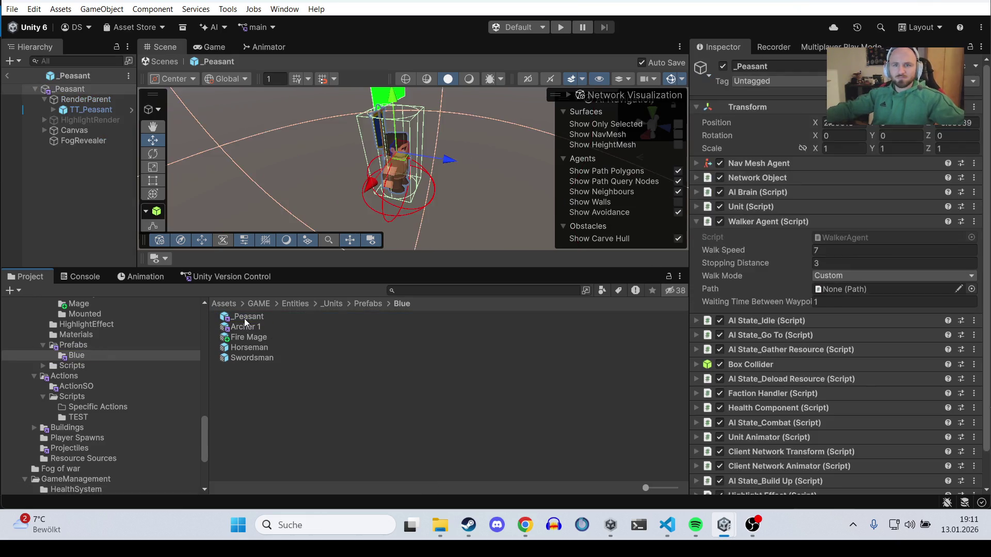
click(843, 248)
text(3)
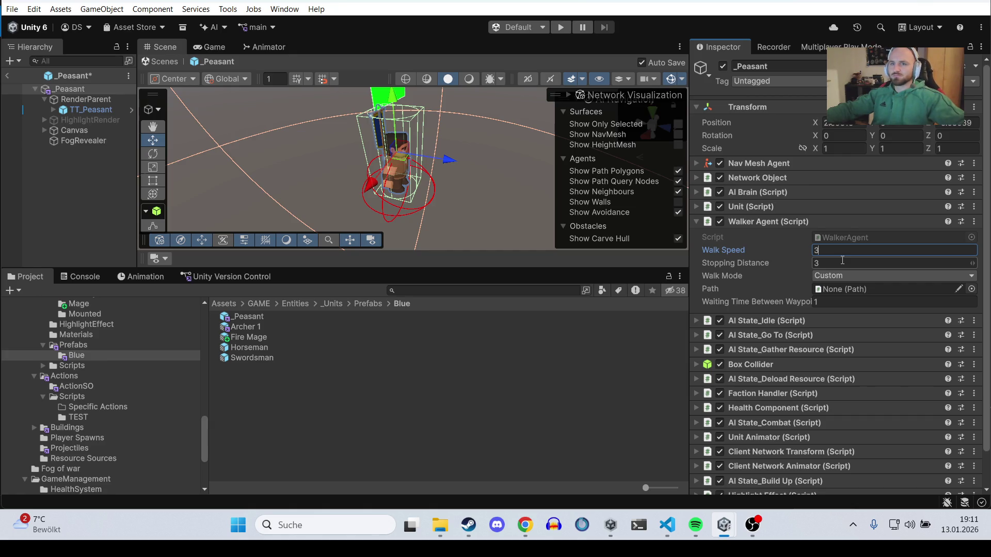
click(841, 260)
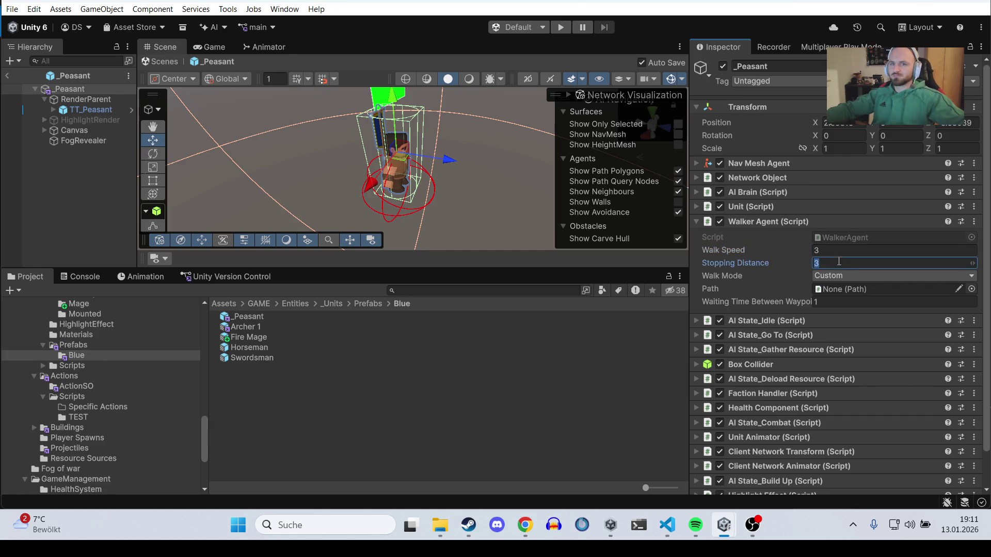
click(793, 225)
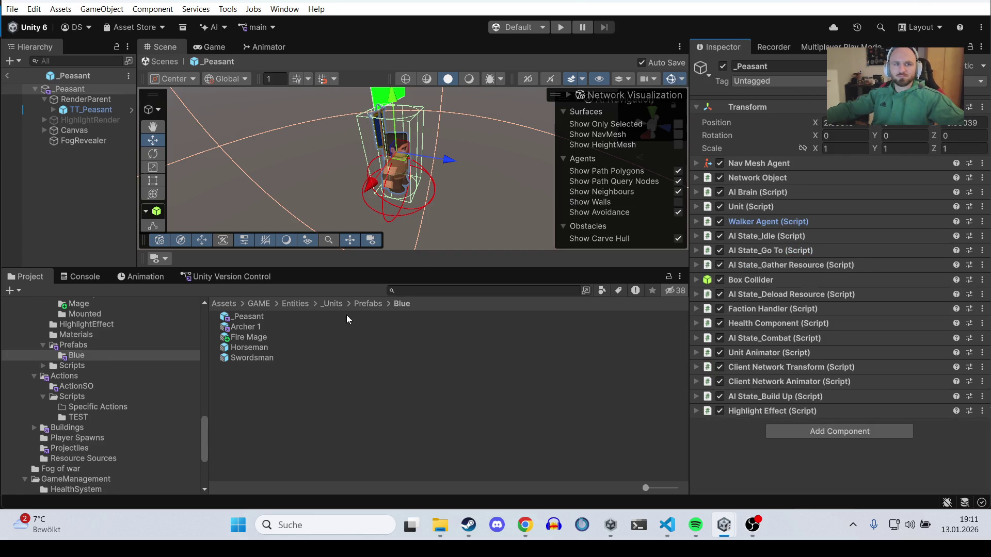
Step: Open Archer 1 and set its Walk Speed to 4
double_click(252, 330)
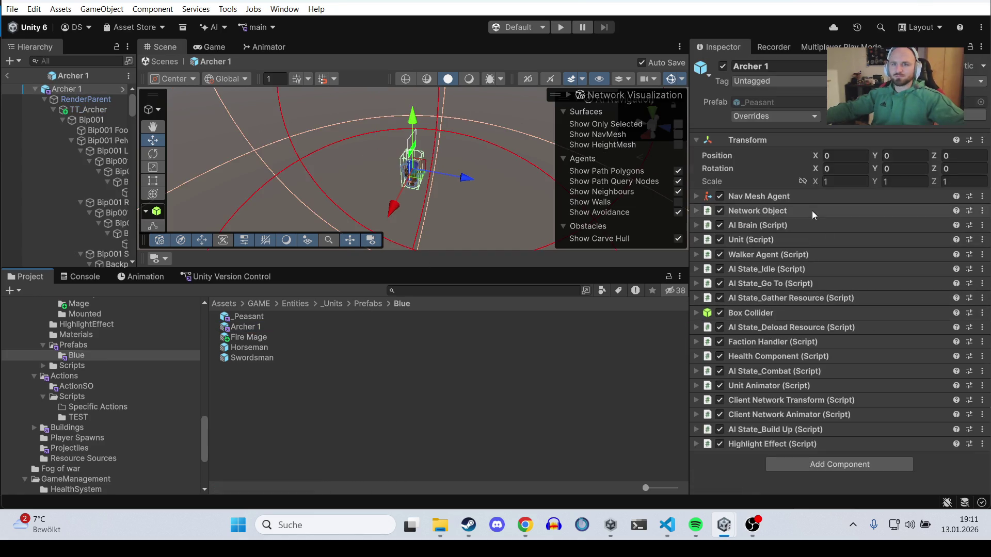
click(808, 254)
click(841, 283)
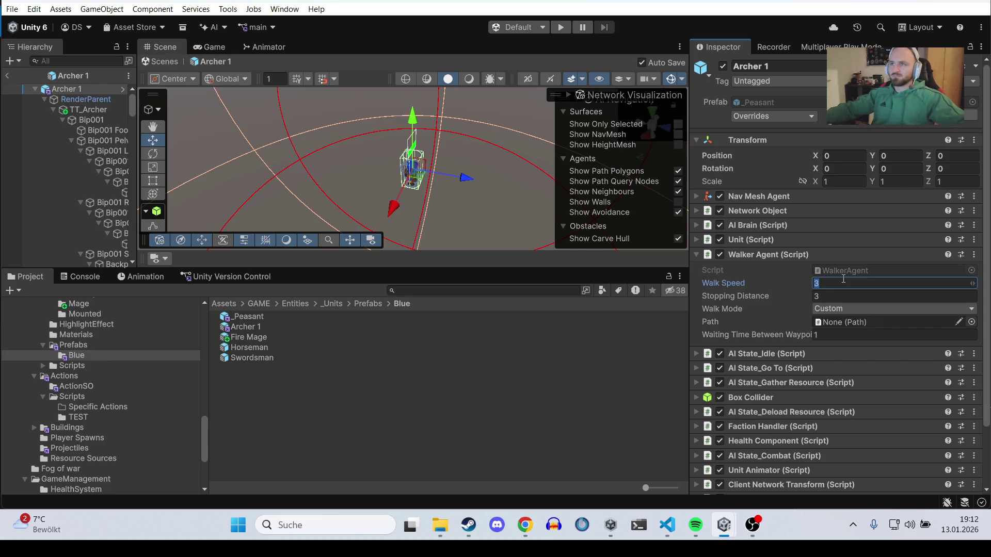
text(4)
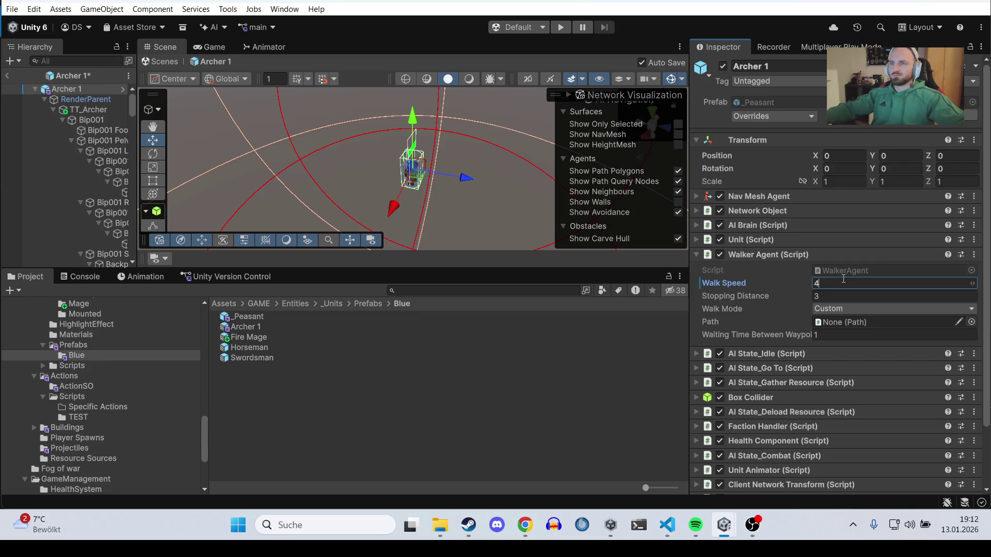
Step: Open the Horseman prefab and lower its Walk Speed from 13 to 8
double_click(260, 341)
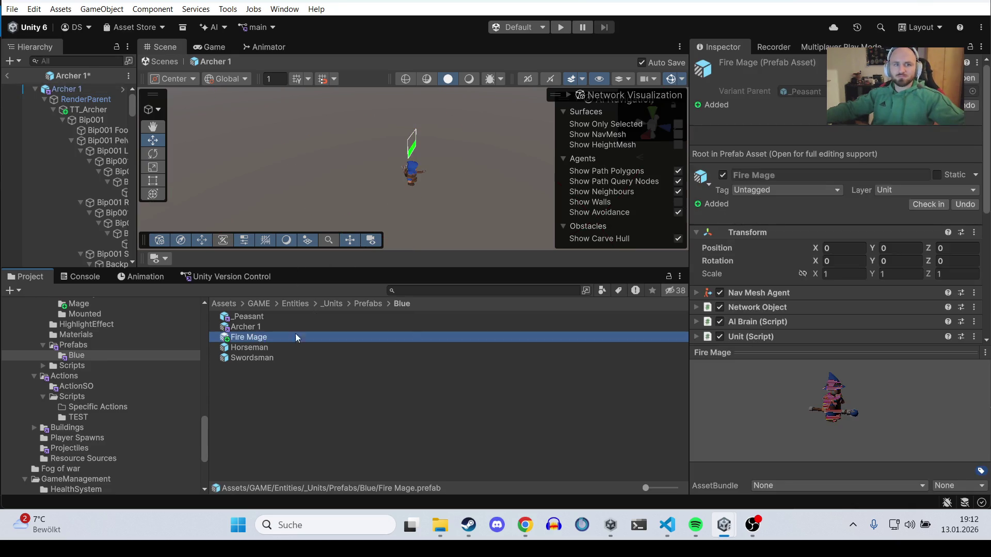
double_click(260, 347)
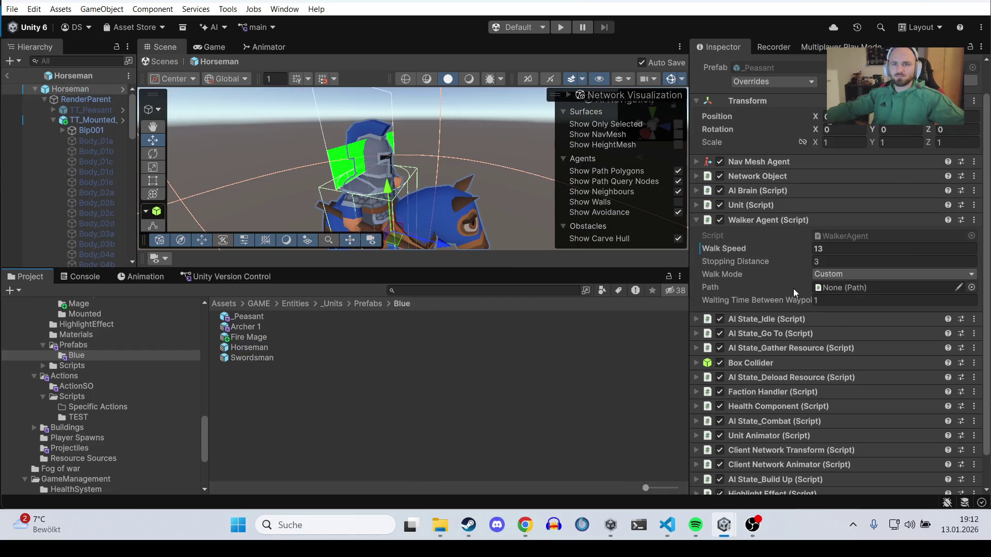
click(849, 248)
text(8)
key(Return)
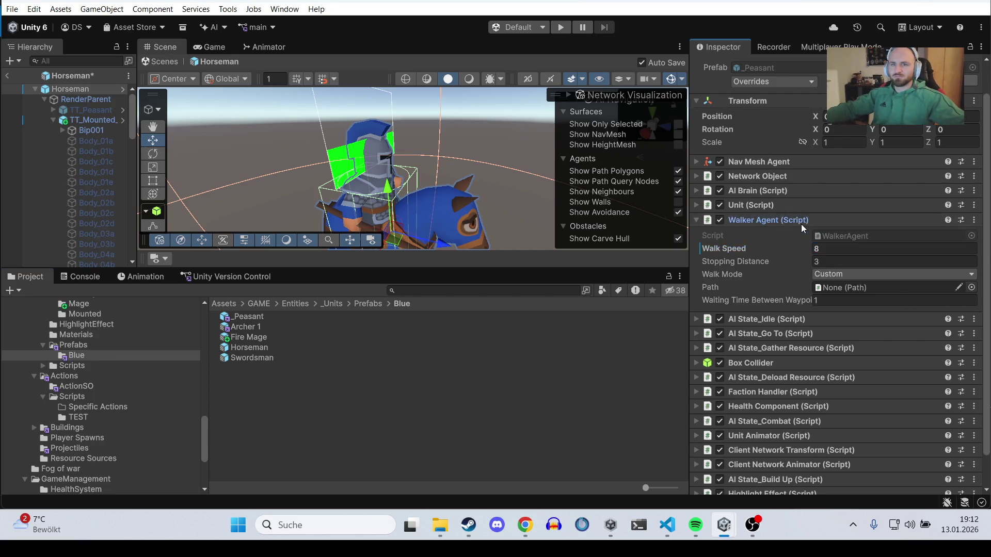
click(800, 224)
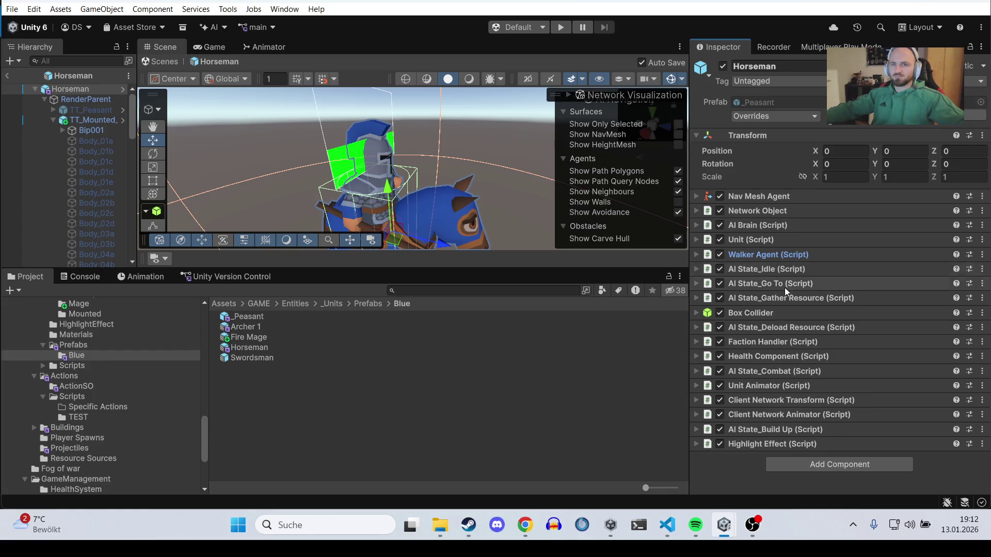
click(788, 230)
Step: Set the Horseman's AI Brain Detection Radius to 14
click(840, 293)
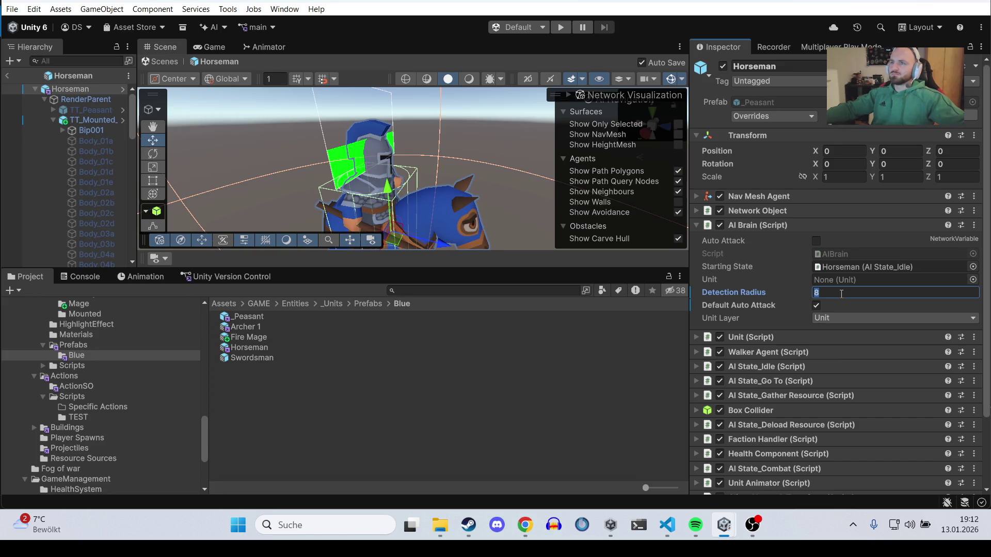
text(14)
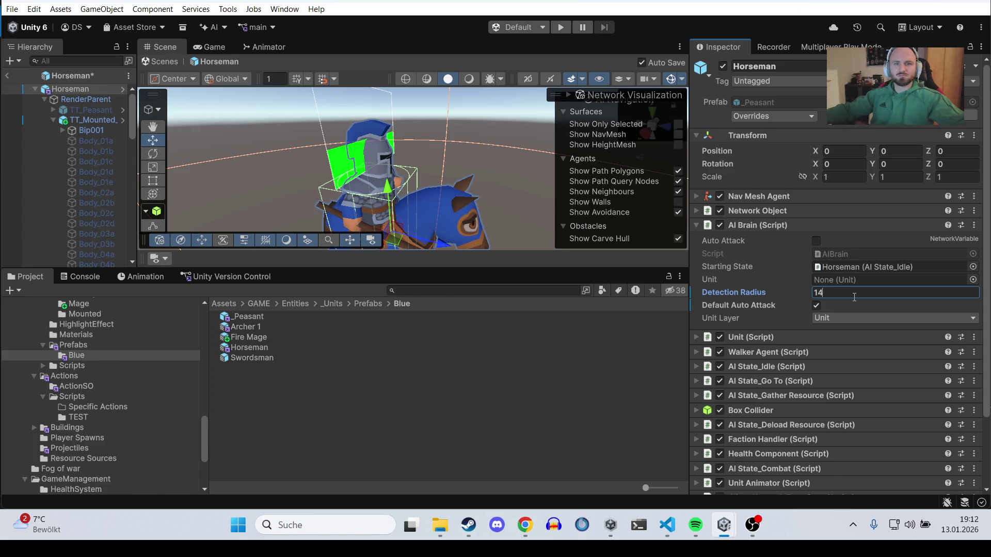
click(795, 225)
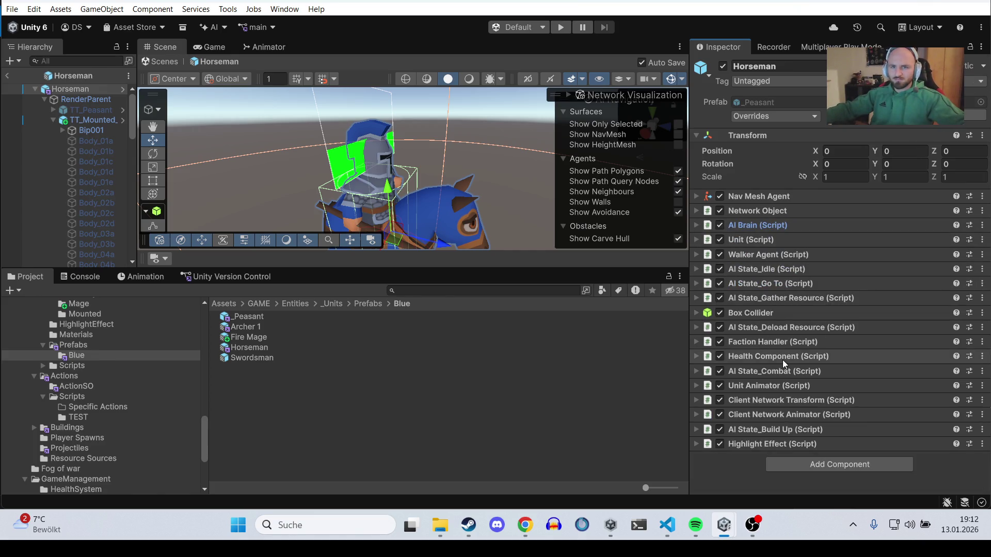
click(766, 227)
scroll(758, 309, down, 3)
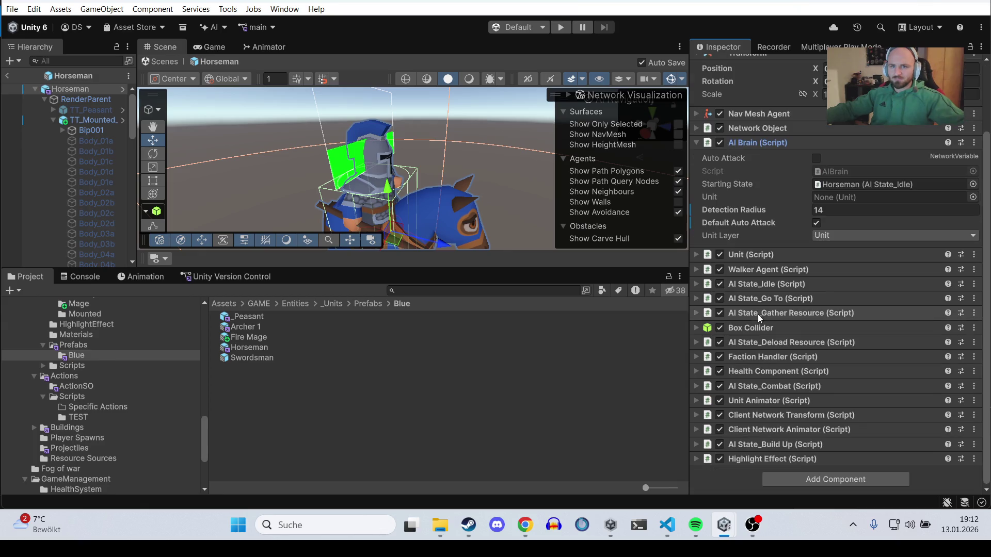
click(757, 270)
scroll(758, 271, down, 2)
scroll(757, 271, down, 3)
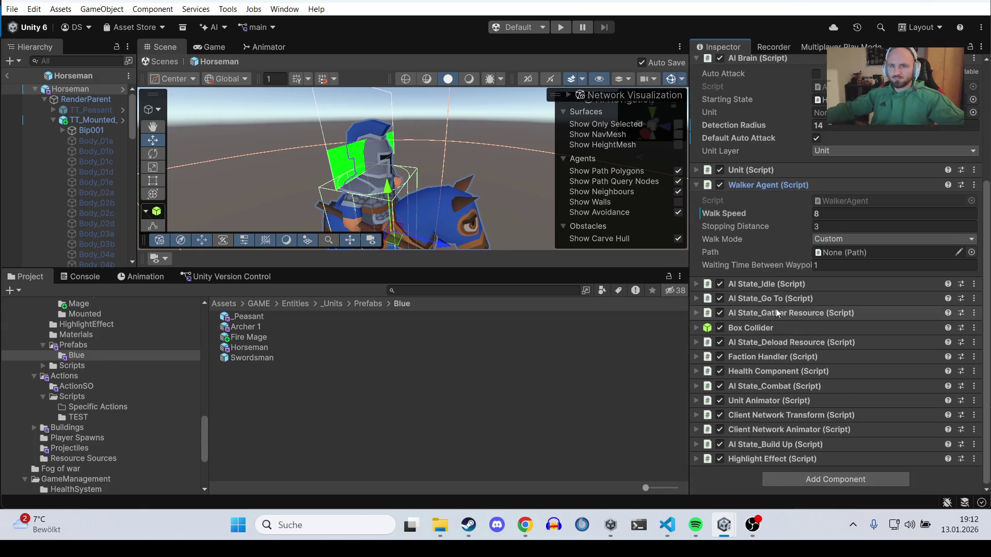
Step: Enter 200 for the Horseman's Current Health and Max Health
click(780, 371)
scroll(780, 372, down, 3)
click(830, 316)
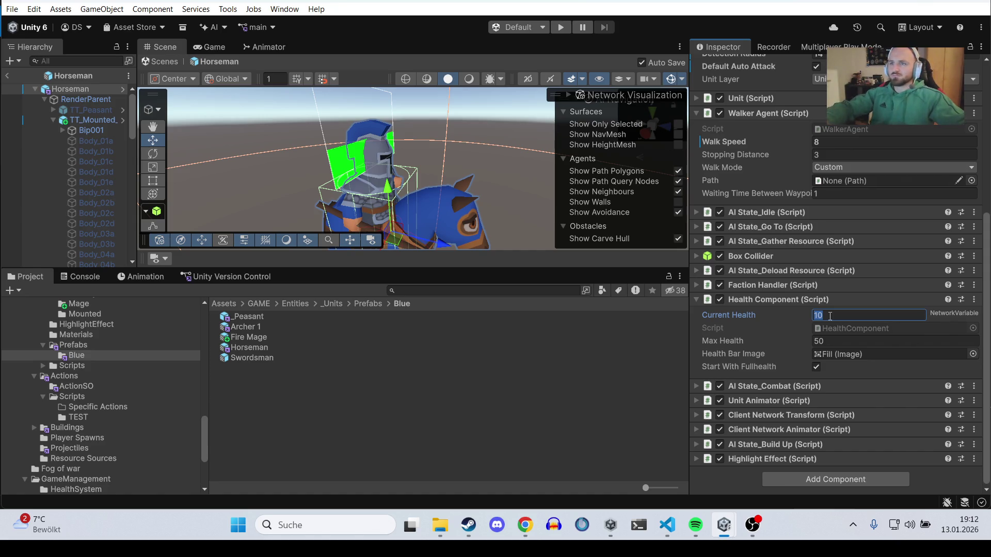
text(200)
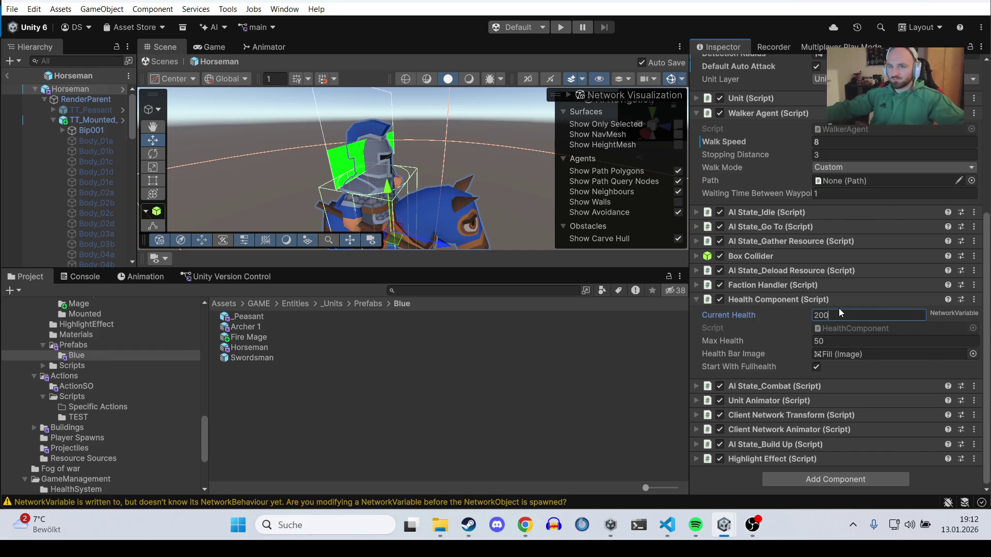
click(850, 342)
click(838, 314)
click(845, 340)
text(200)
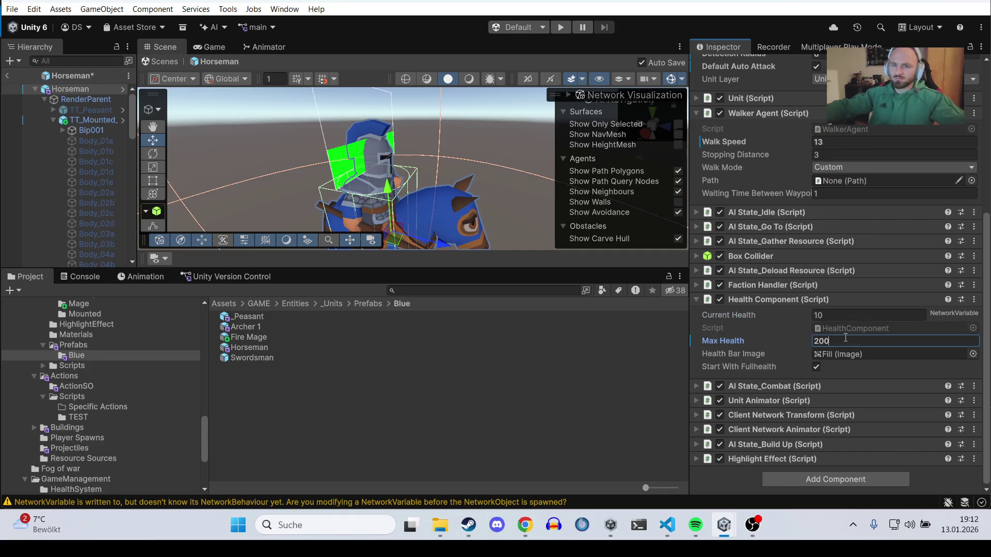
click(806, 387)
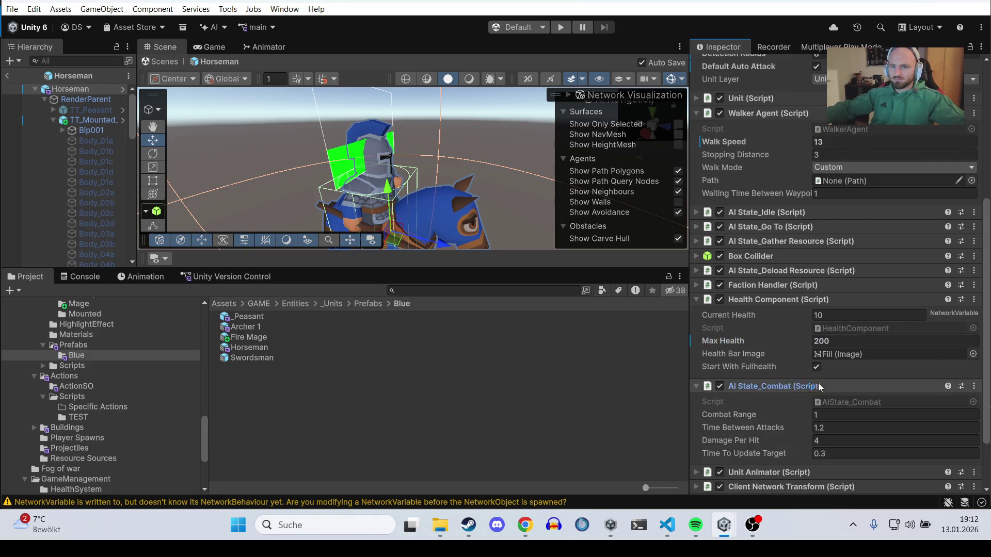
Step: Set the Horseman's Combat Range to 2.5 after a few retyped attempts
scroll(819, 383, down, 3)
click(843, 345)
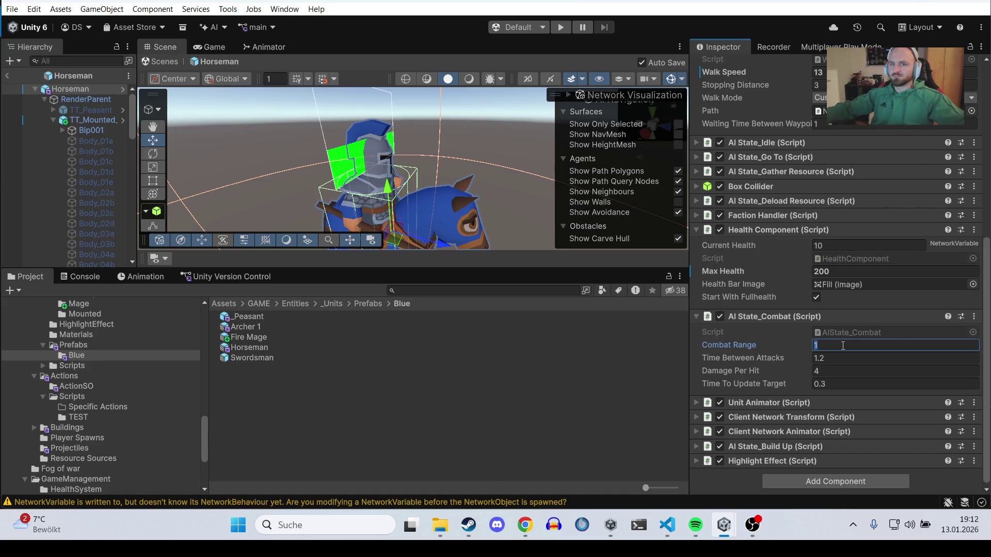
drag(418, 143, 423, 176)
click(835, 345)
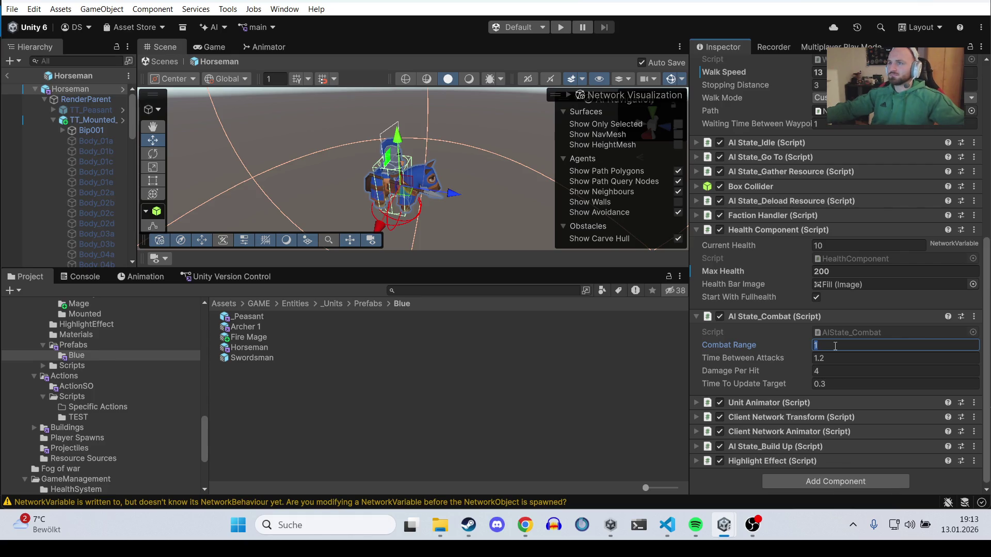
text(1.5)
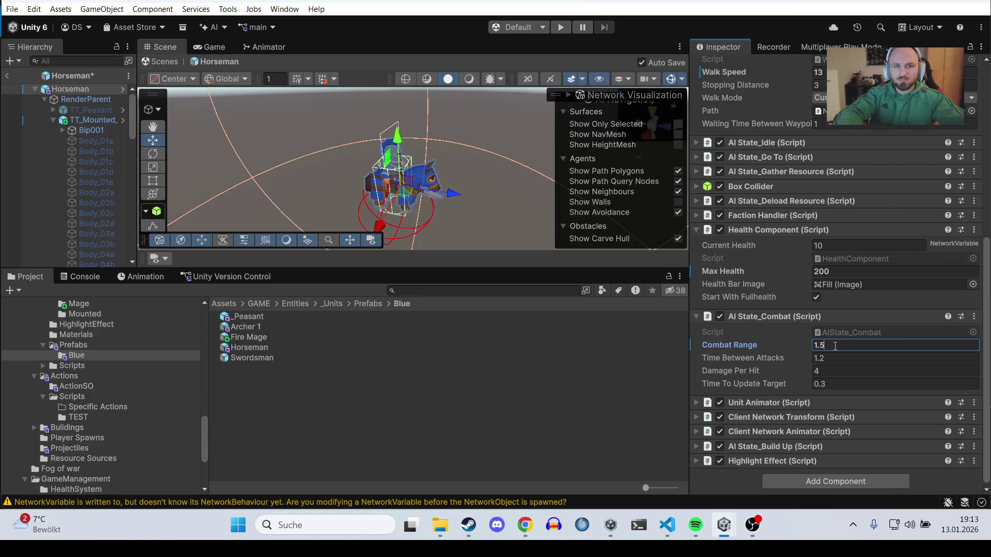
key(BackSpace)
key(BackSpace)
text(2)
key(BackSpace)
text(3)
key(BackSpace)
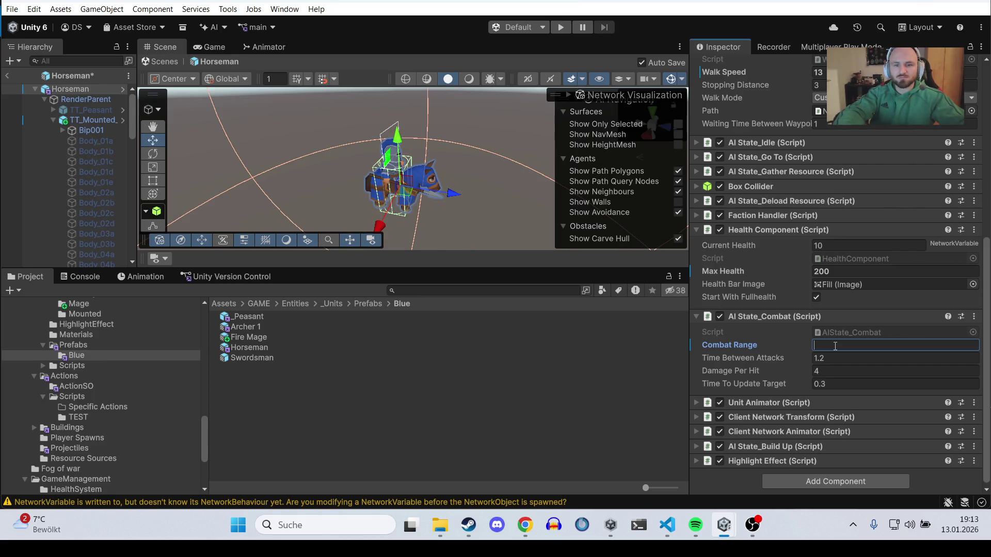
text(2.5)
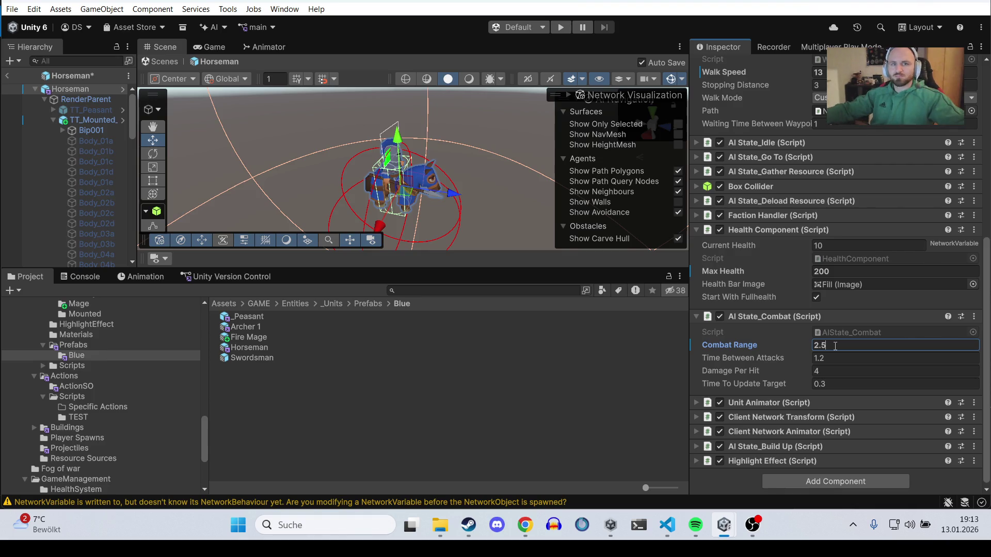
Step: Set the Horseman's Time Between Attacks to 1.5 and Damage Per Hit to 18
click(826, 358)
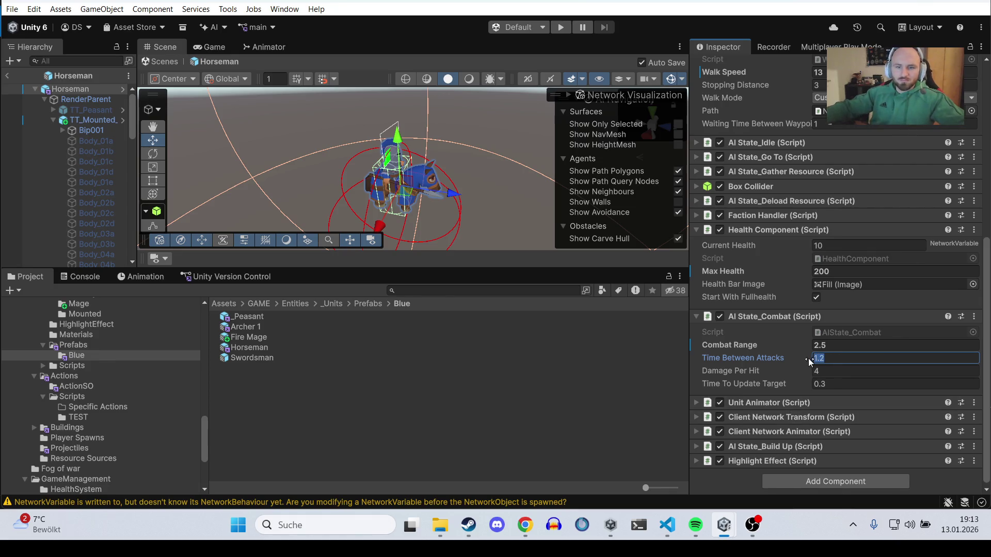
text(1.5)
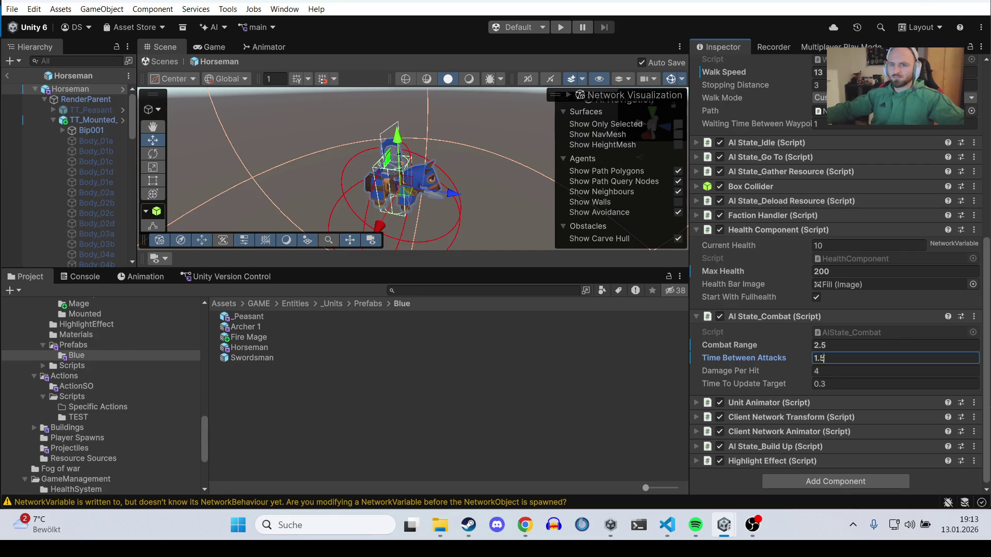
click(830, 371)
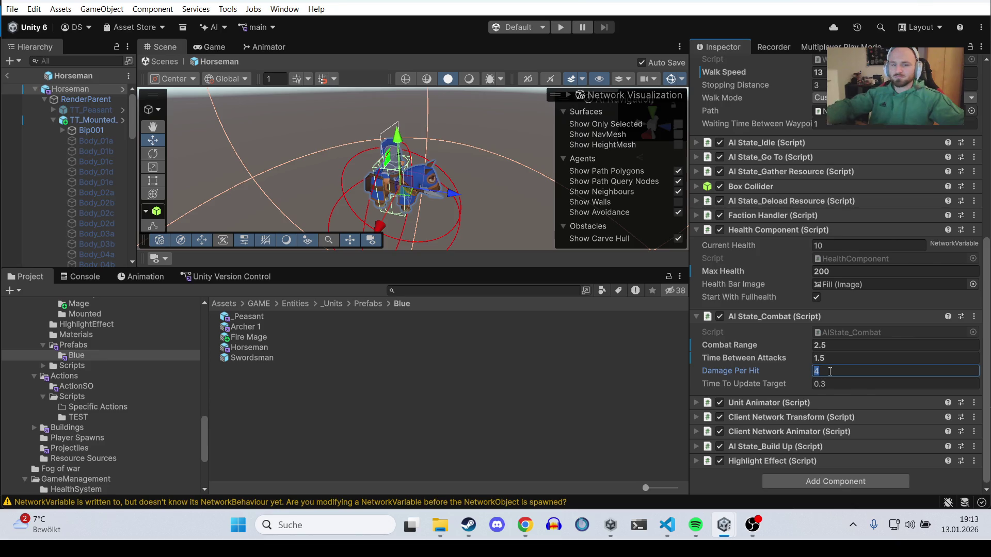
text(18)
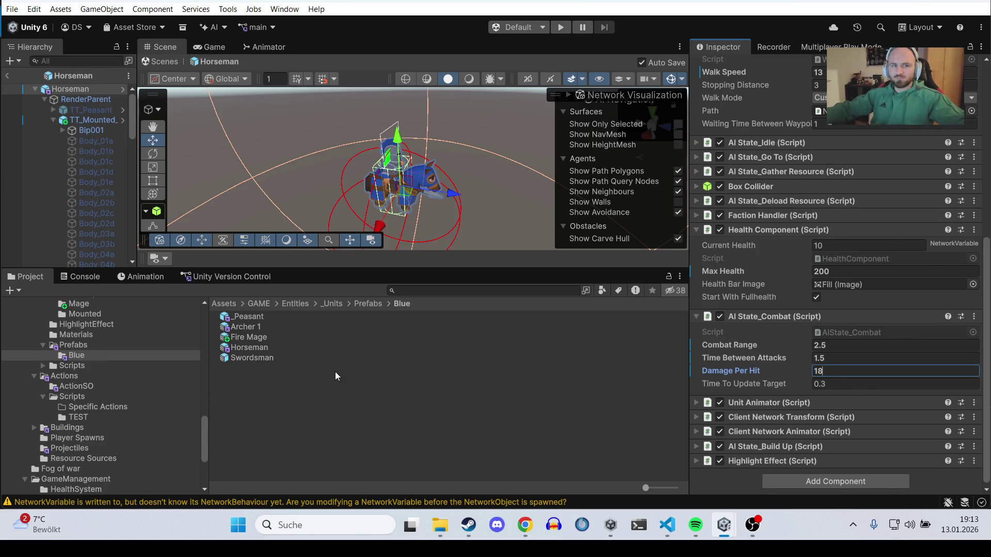
Step: Open the Swordsman prefab and set Combat Range 1.5 and Damage Per Hit 12
double_click(268, 355)
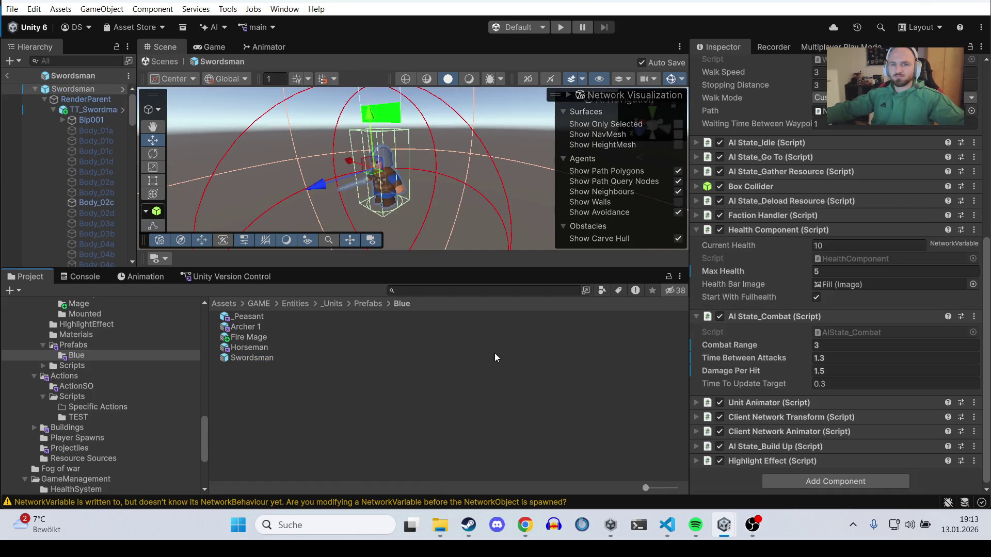
click(847, 344)
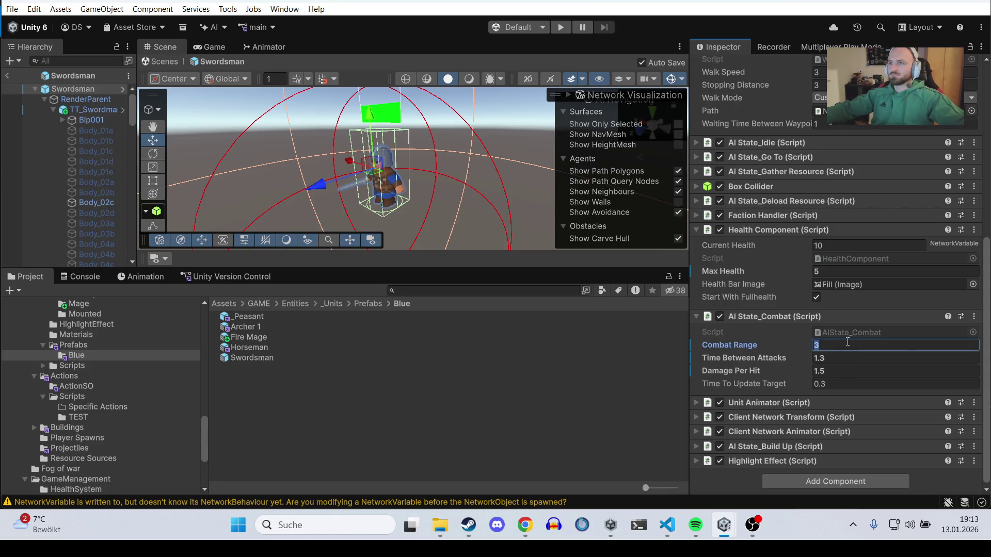
text(2)
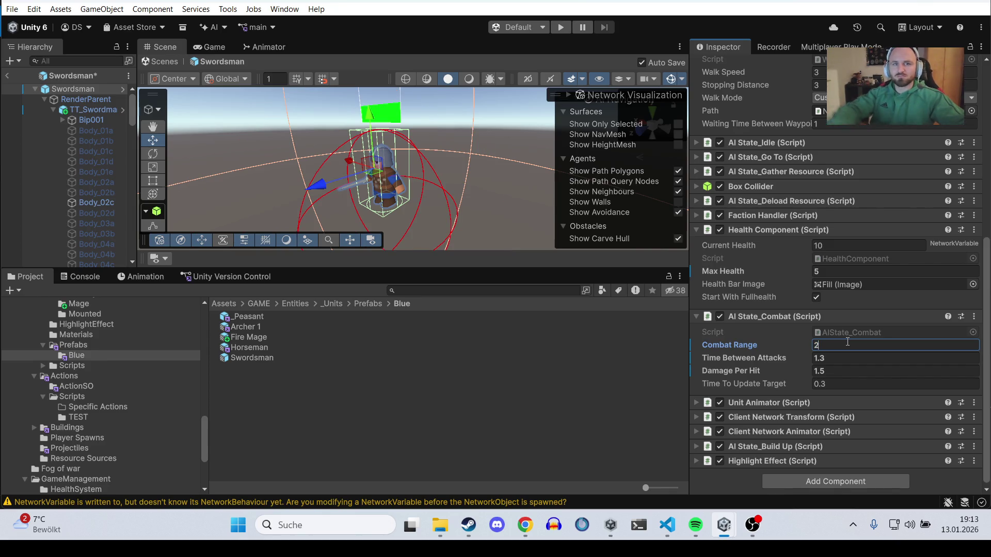
key(BackSpace)
text(1.5)
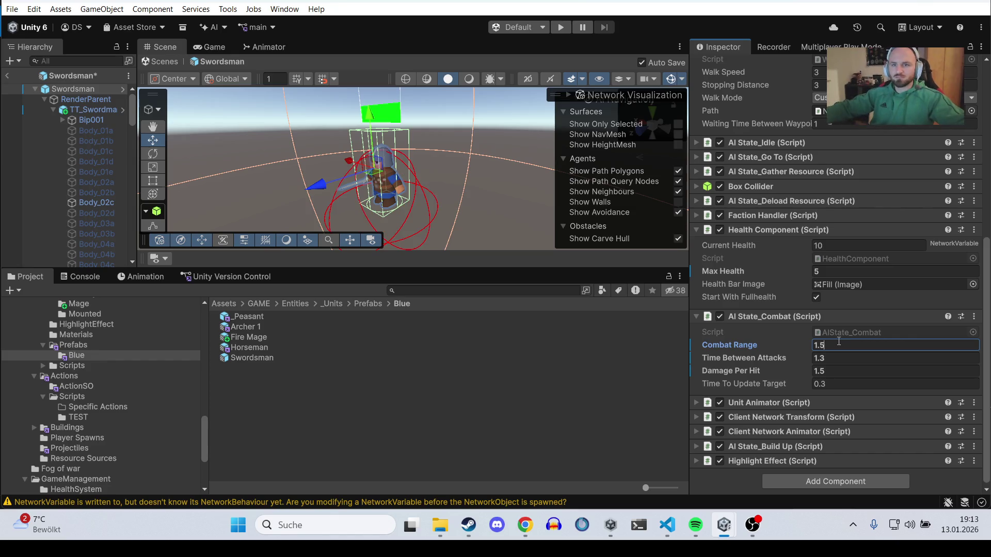
scroll(857, 317, down, 1)
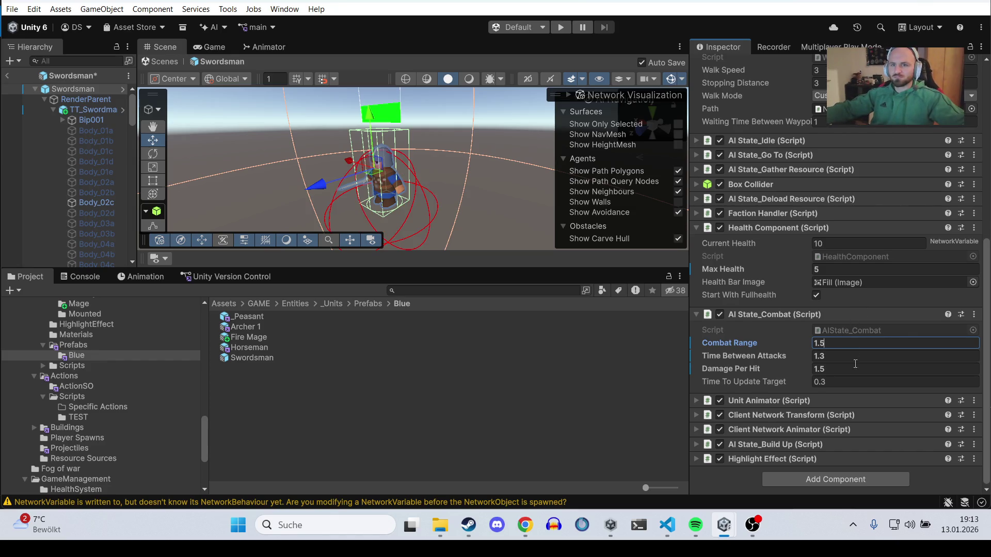
click(838, 367)
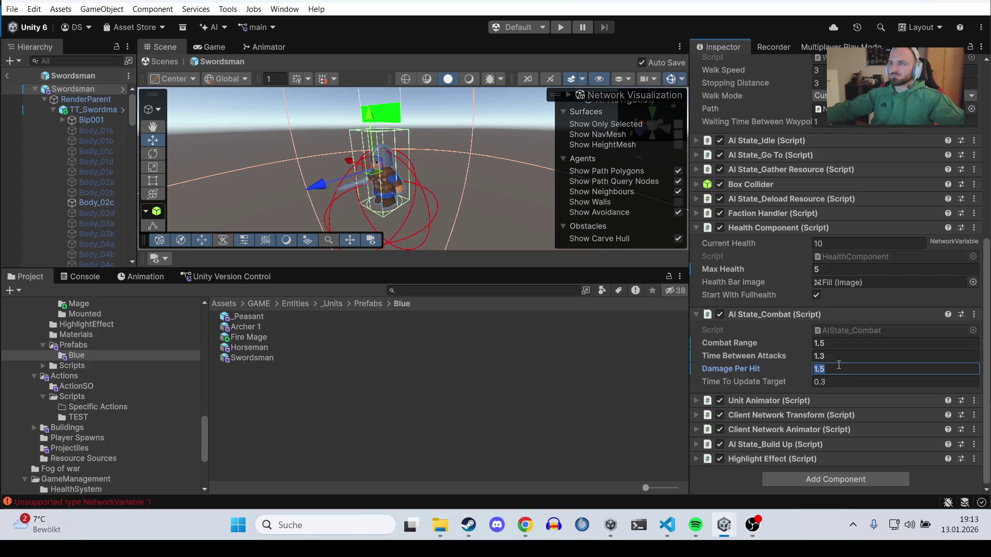
text(12)
Step: Set the Swordsman's Time Between Attacks 1, Max Health 120 and Walk Speed 3.5
click(840, 356)
text(1.0)
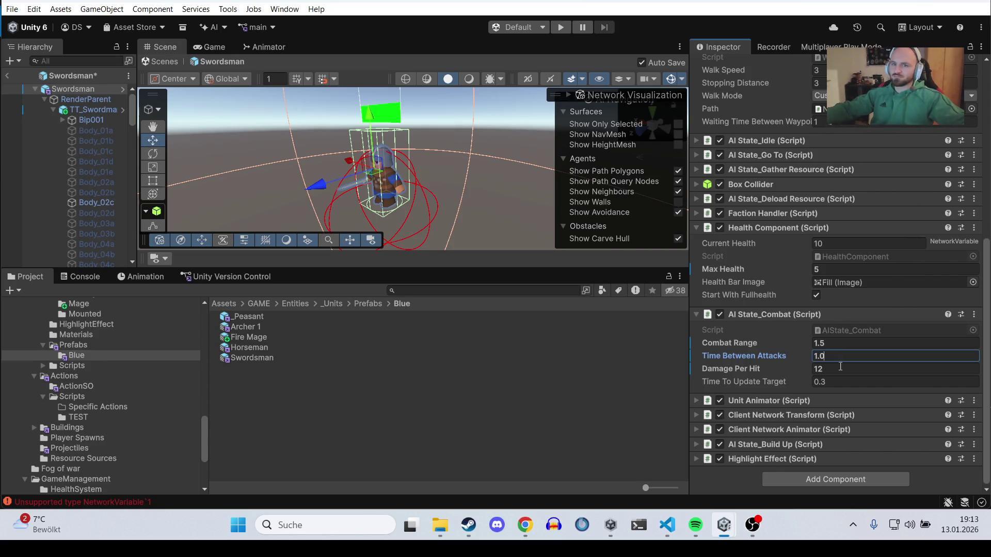
click(845, 273)
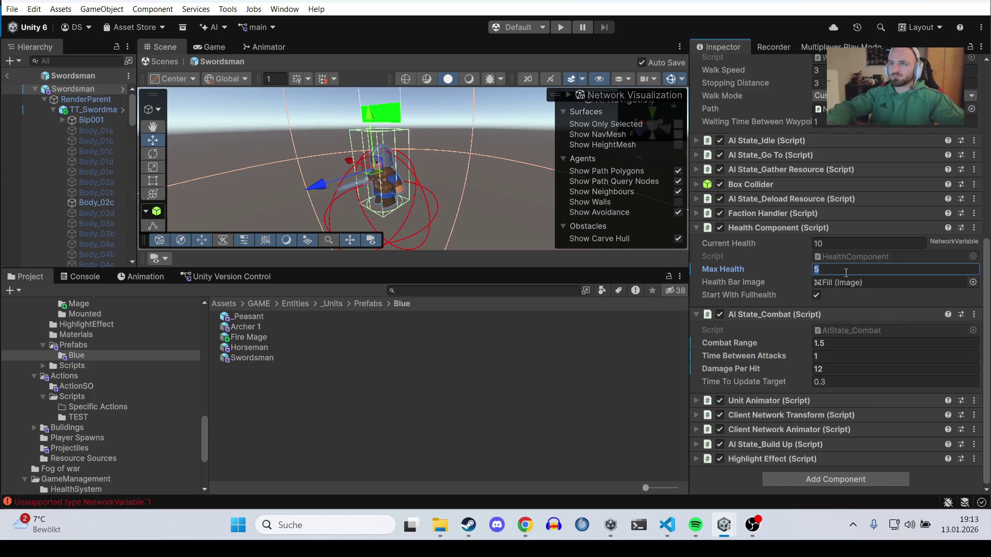
text(120)
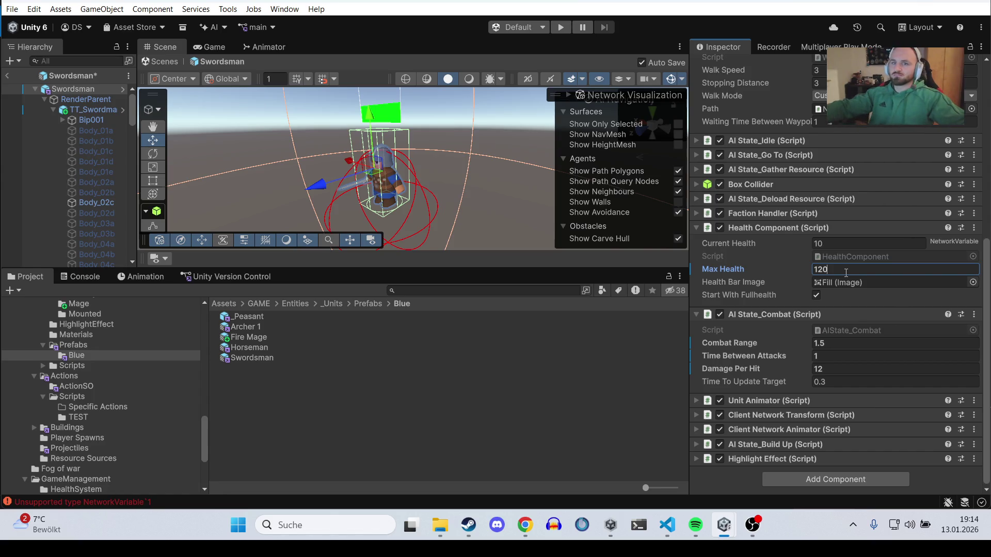
scroll(846, 273, up, 3)
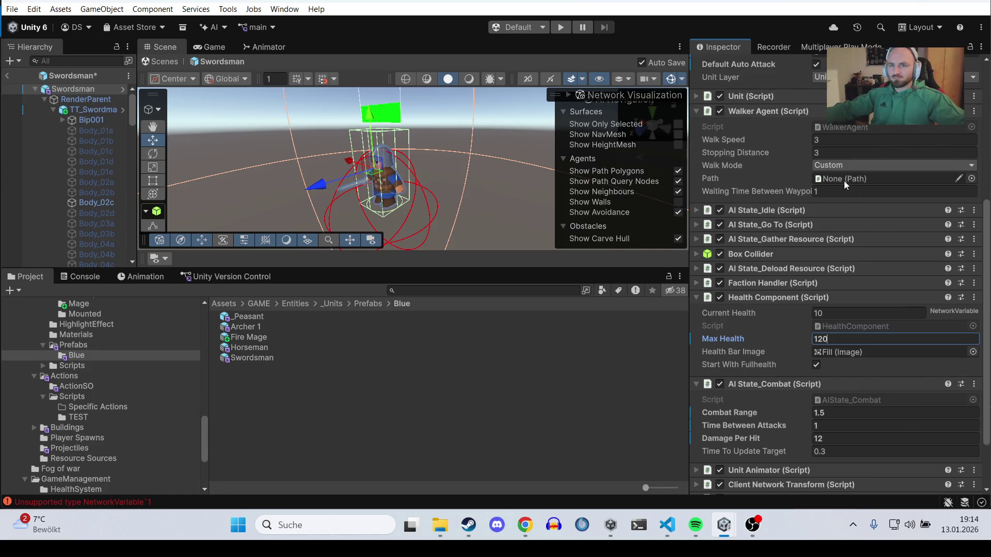
click(840, 141)
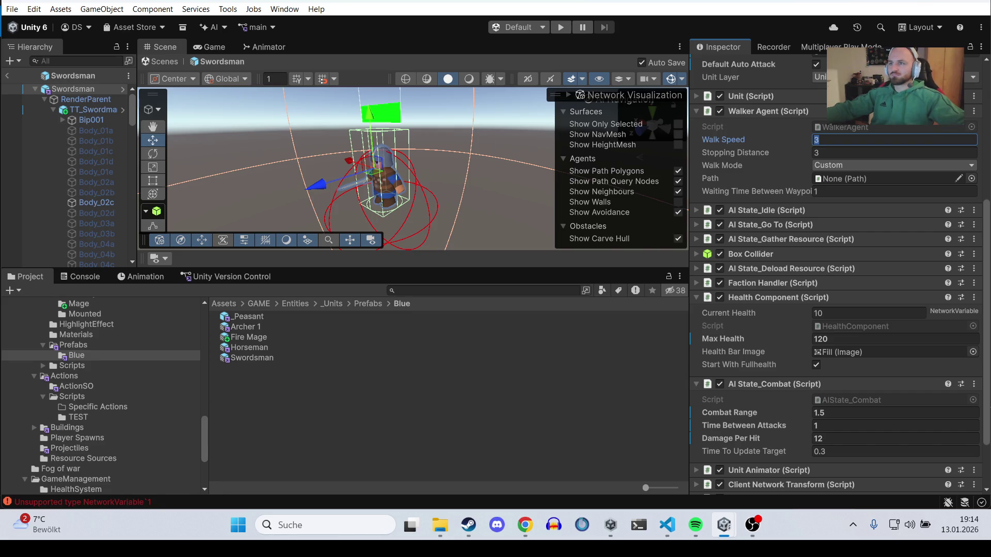
text(3.5)
scroll(828, 168, up, 5)
click(828, 169)
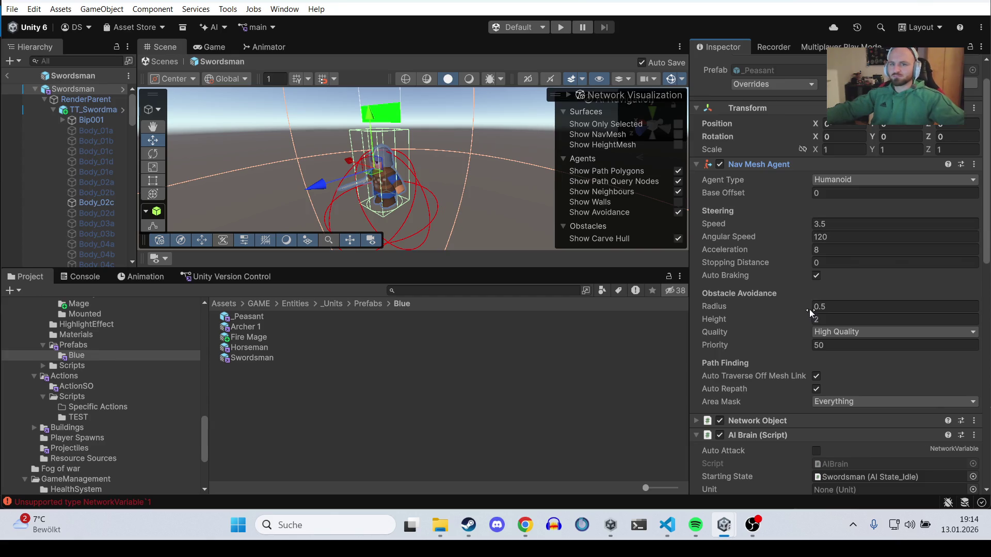
Step: Open the _Peasant prefab and go to its Nav Mesh Agent Acceleration field
scroll(821, 258, down, 3)
scroll(828, 230, down, 1)
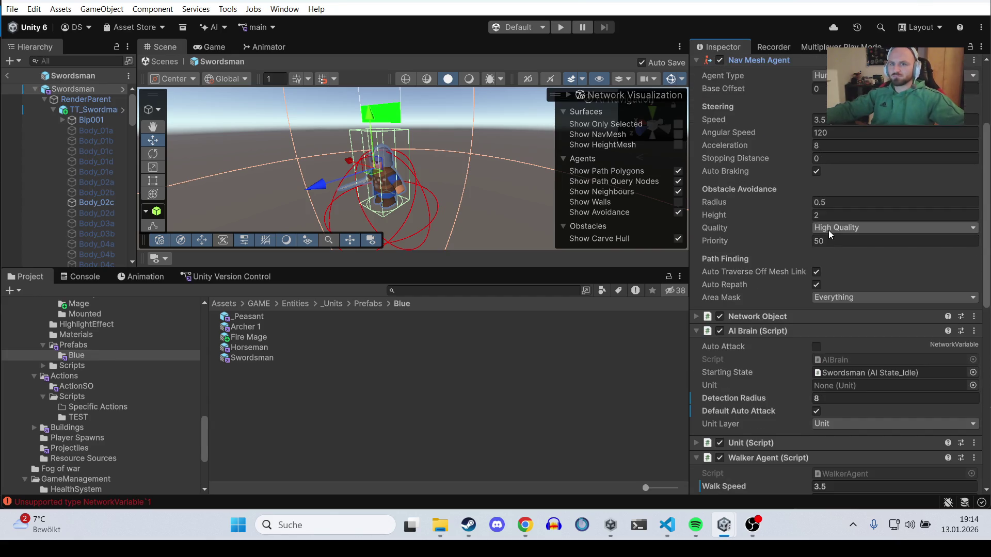
click(830, 147)
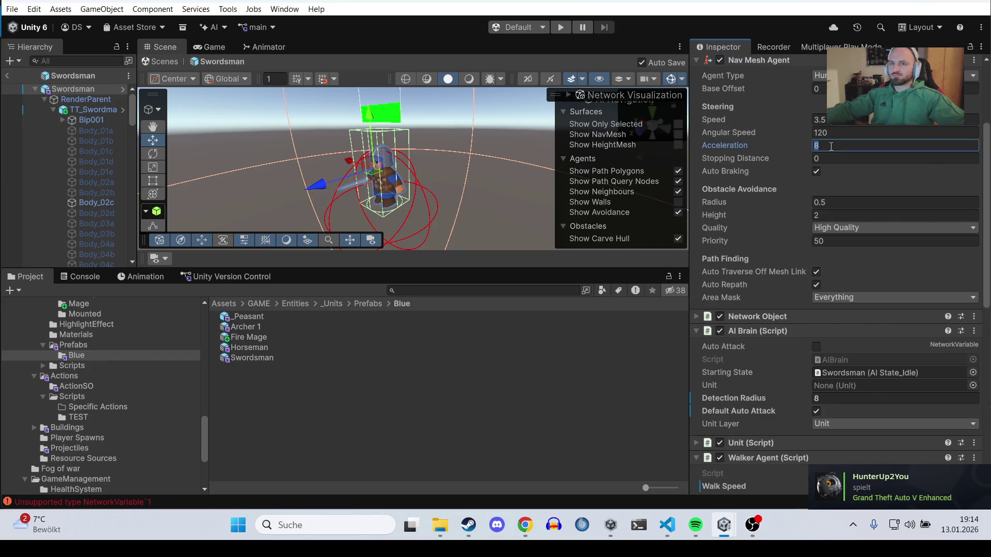
text(12)
click(268, 320)
double_click(268, 320)
scroll(828, 194, up, 3)
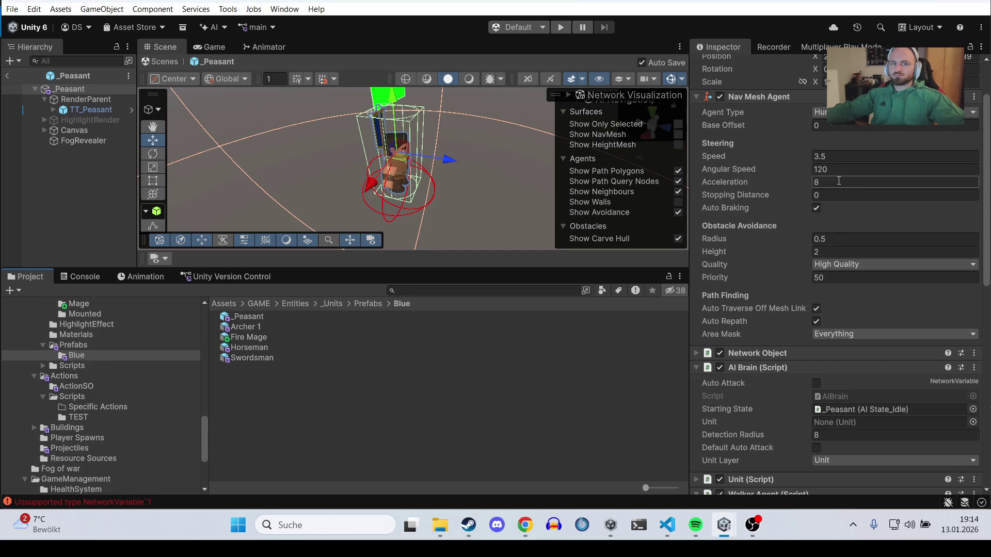
click(839, 181)
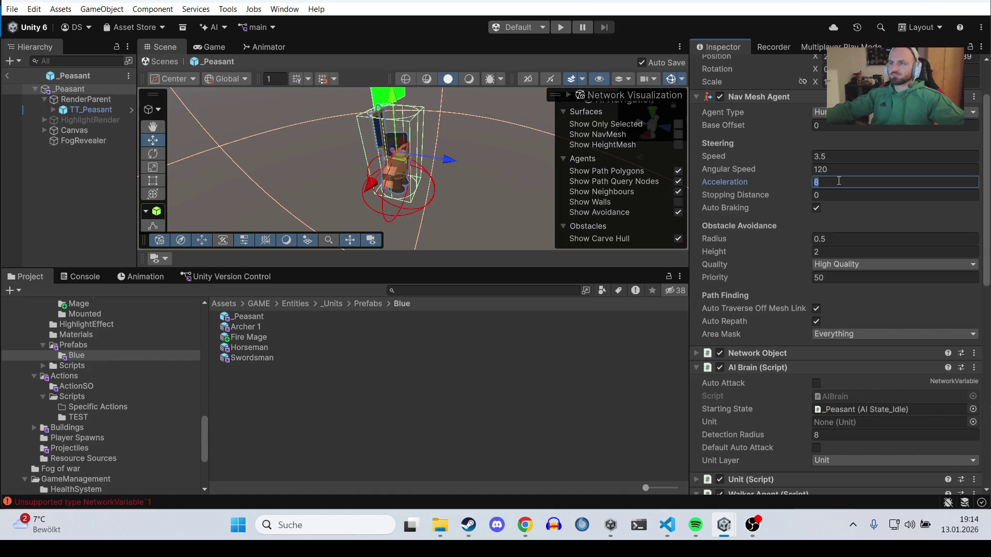
Step: Open the Archer 1 prefab and set its Nav Mesh Agent Acceleration to 10
double_click(248, 326)
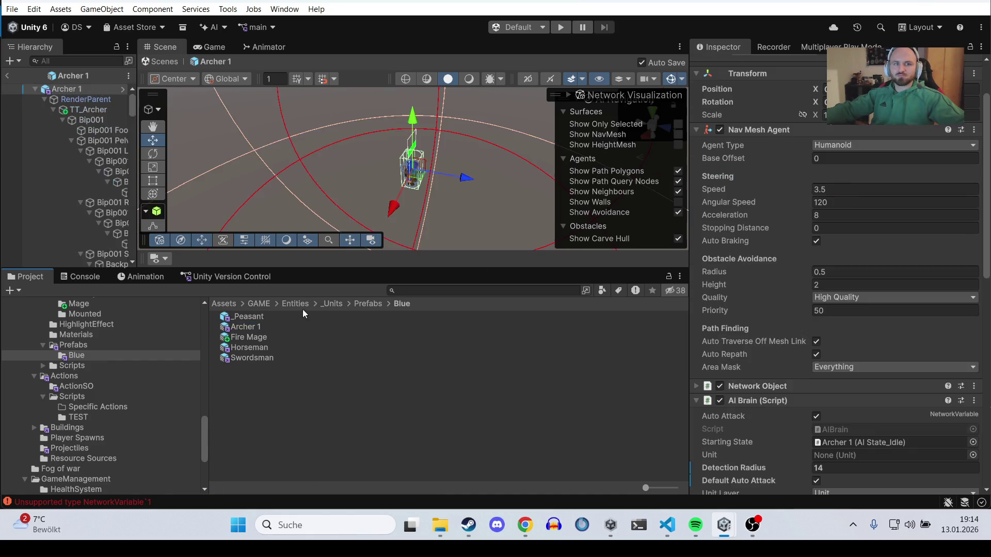
click(836, 214)
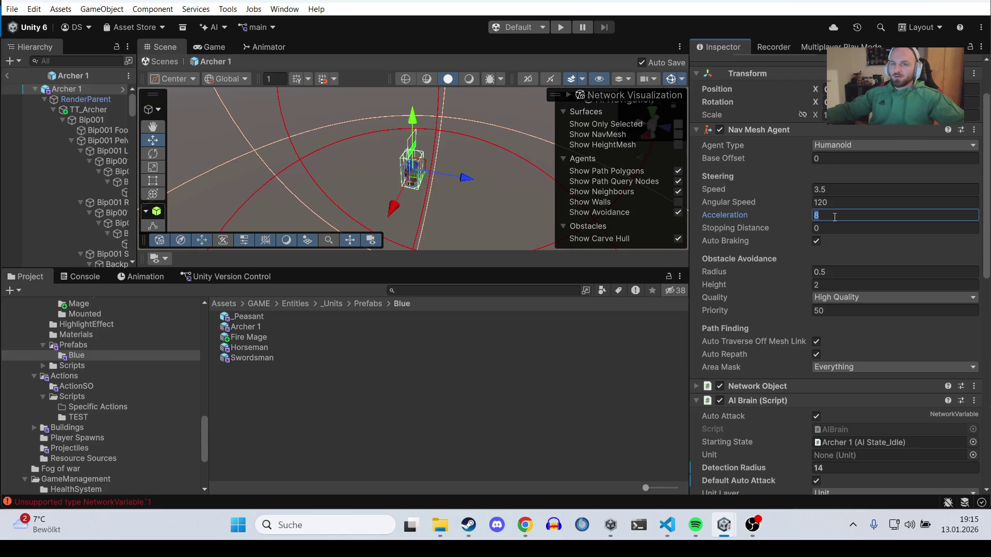
scroll(927, 191, up, 3)
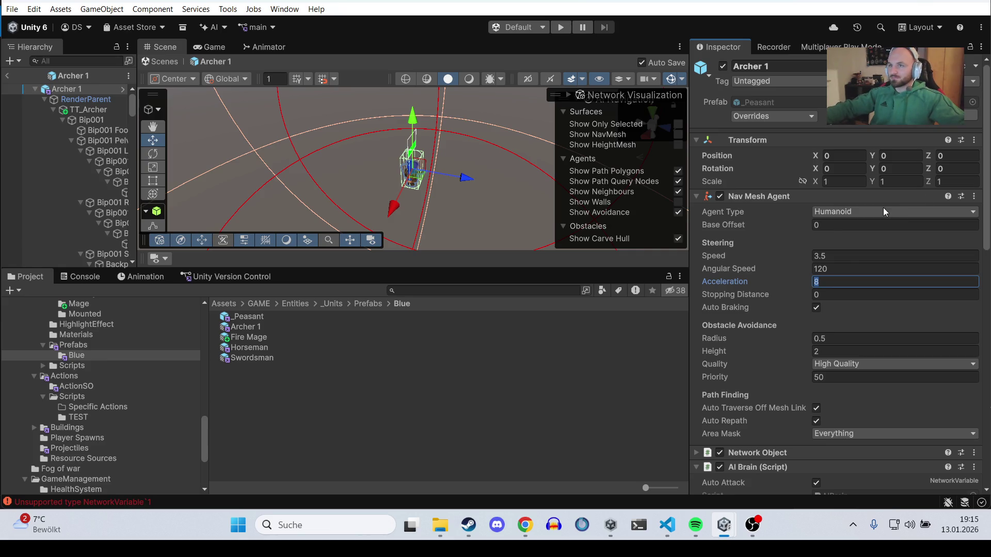
scroll(883, 212, down, 2)
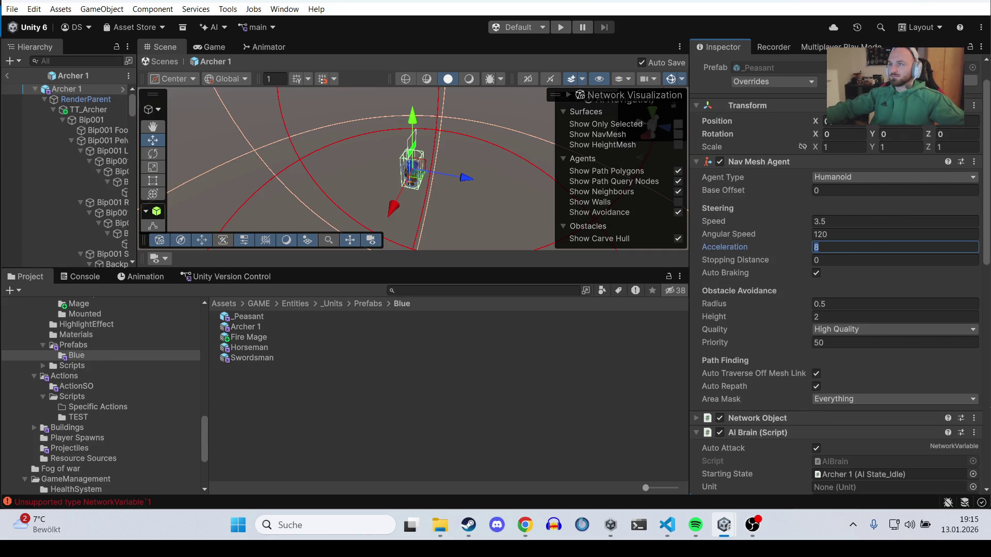
text(1)
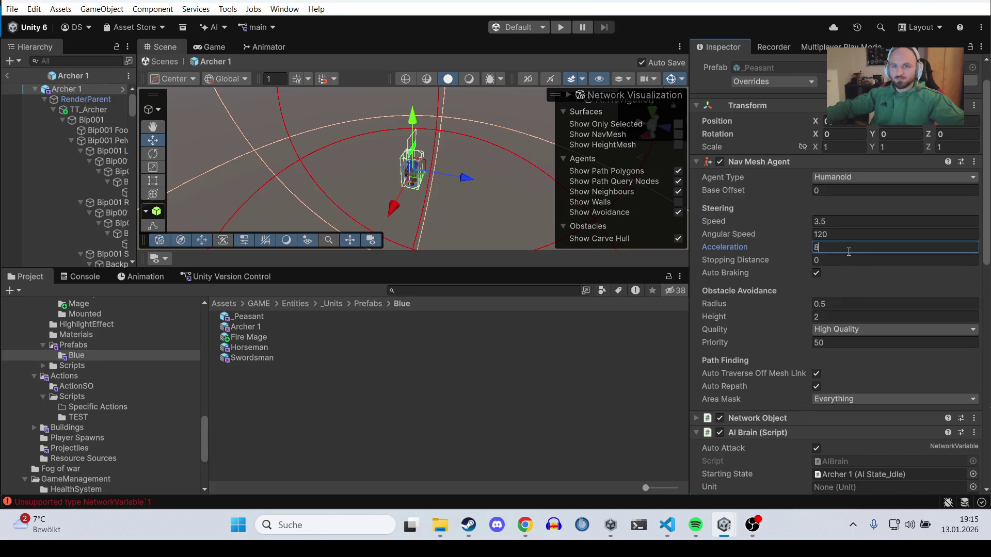
text(0)
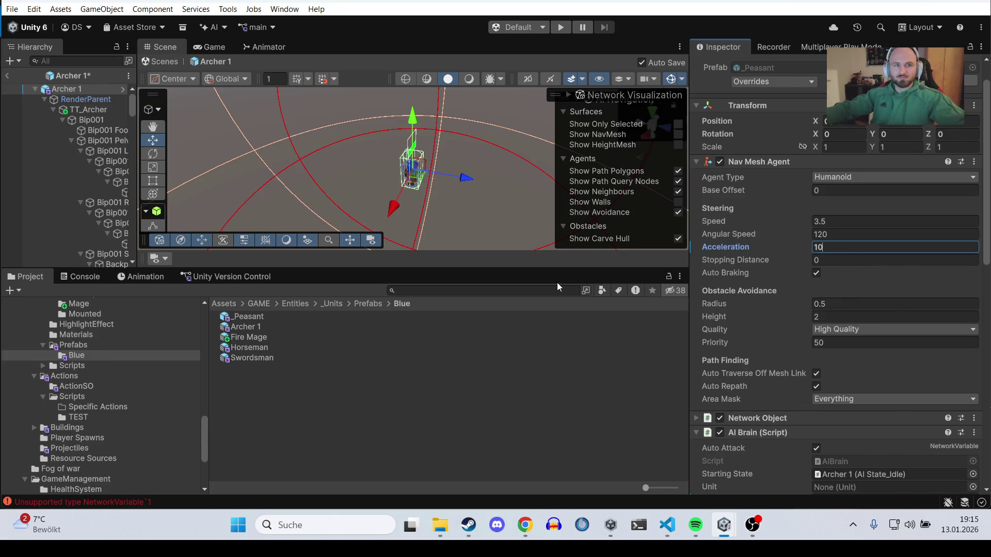
Step: Open the Fire Mage prefab and set its Nav Mesh Agent Acceleration to 6
double_click(257, 338)
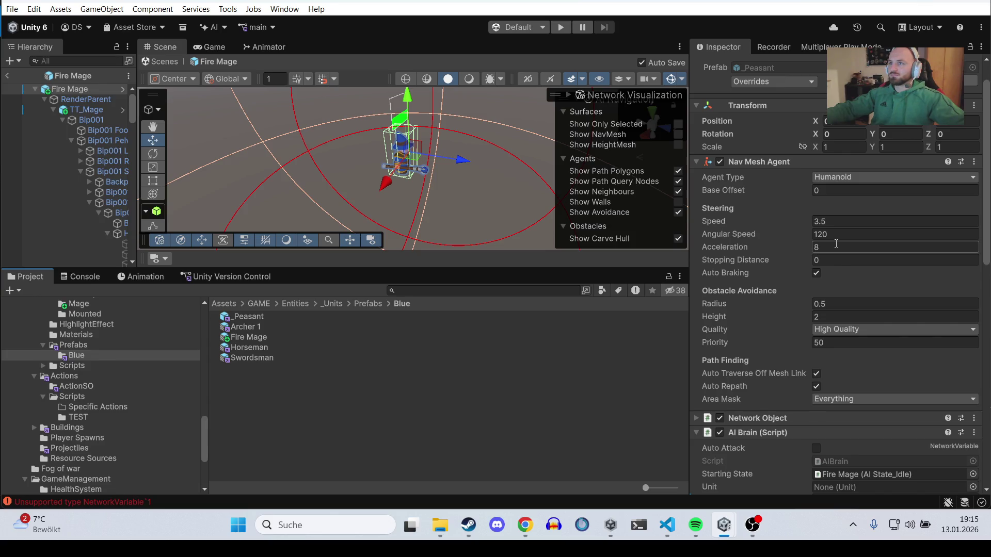
click(836, 247)
text(10)
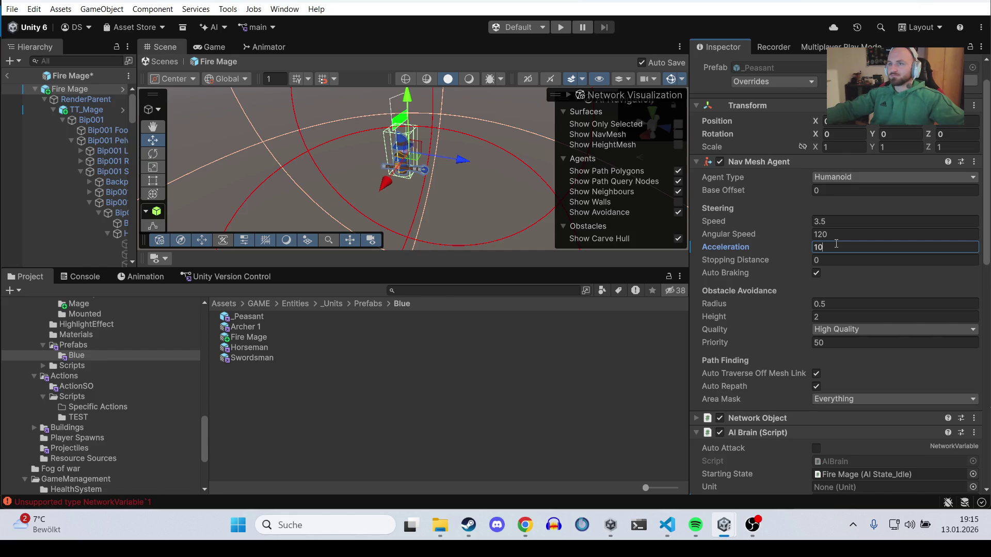
key(BackSpace)
key(BackSpace)
text(5)
key(BackSpace)
text(6)
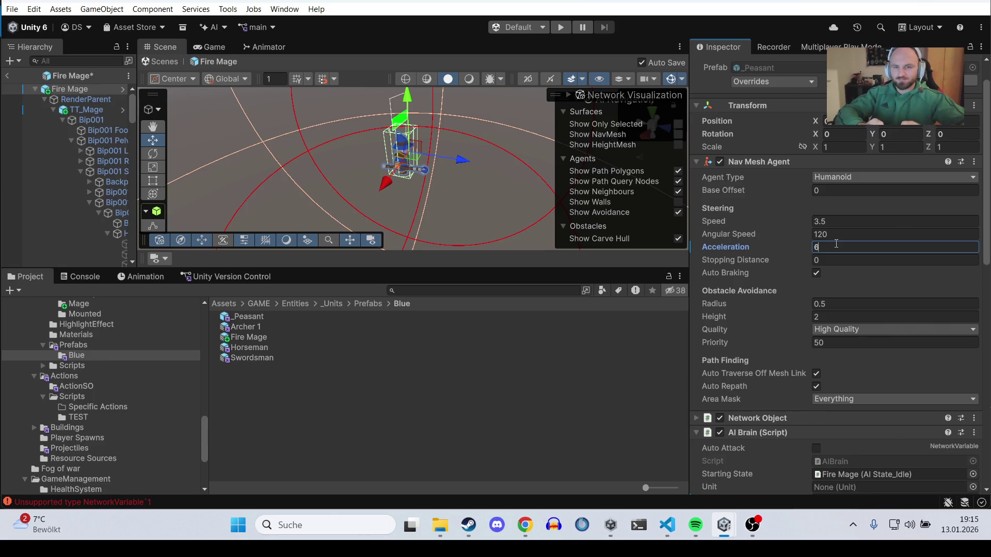